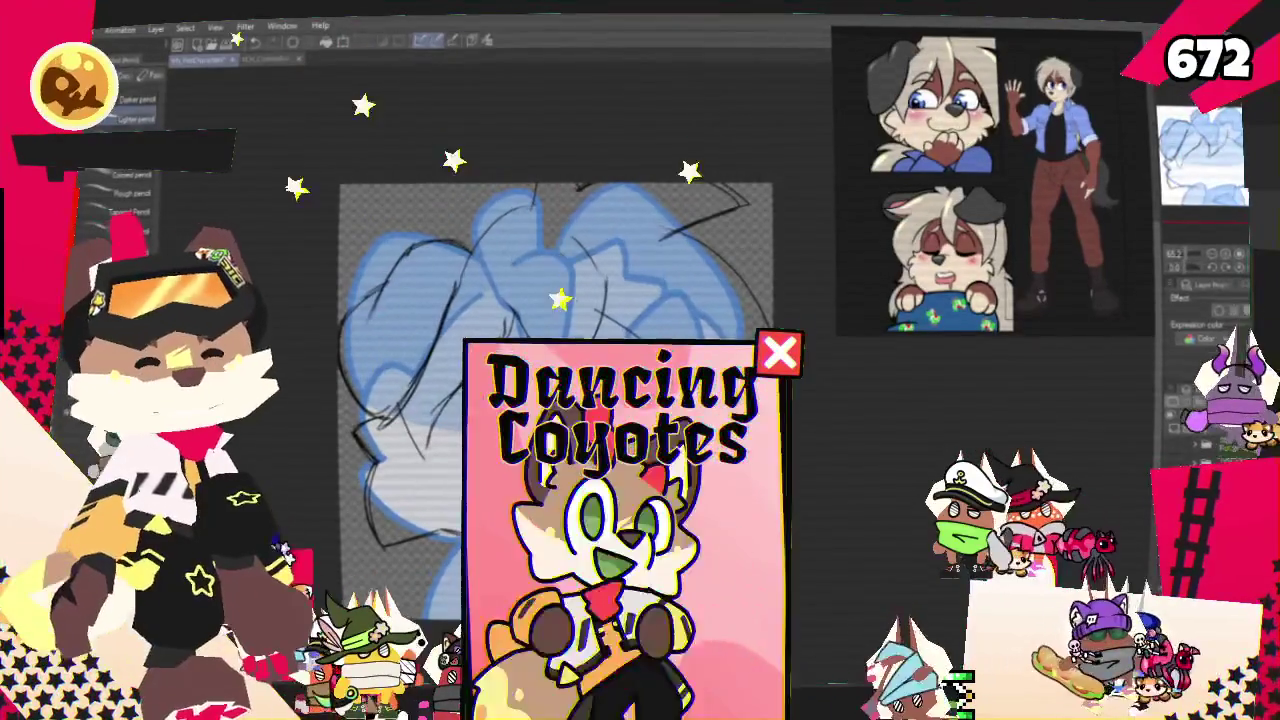
- Scroll down the canvas showing the black pencil sketch over the blue template fill
scroll(565, 370, down, 2)
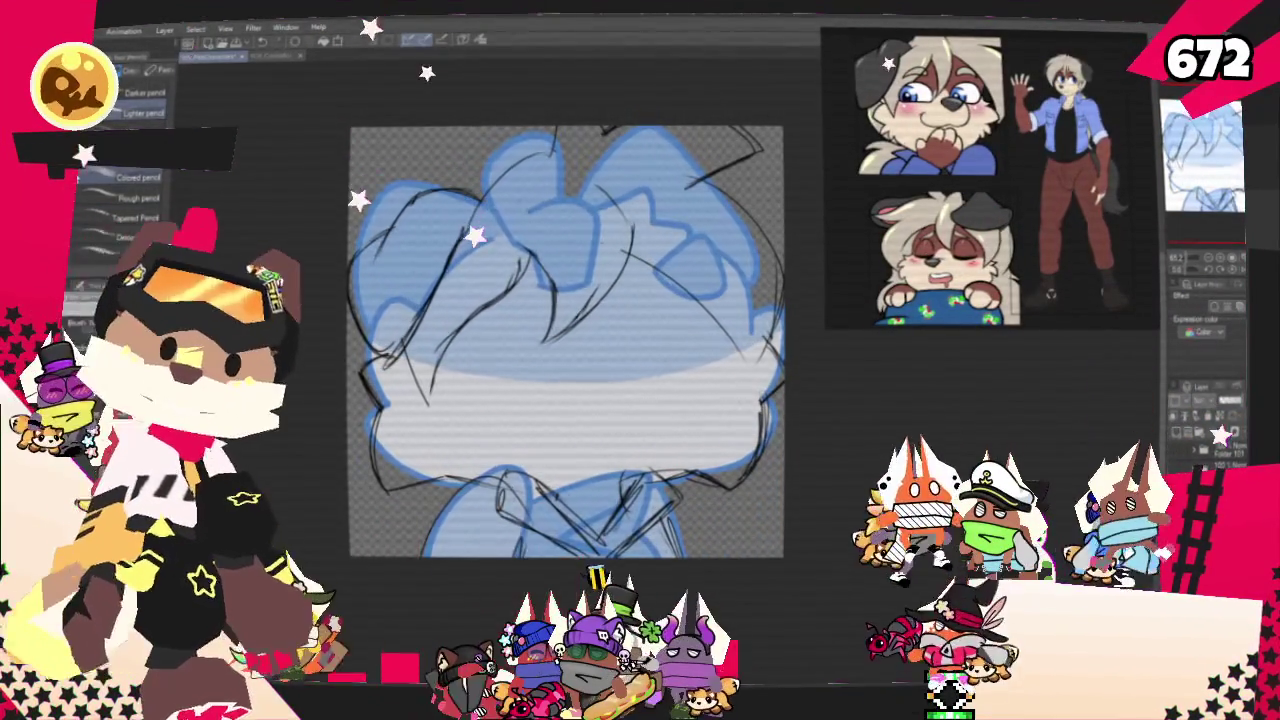
- Select the collar sketch and transform it into a new position
key(m)
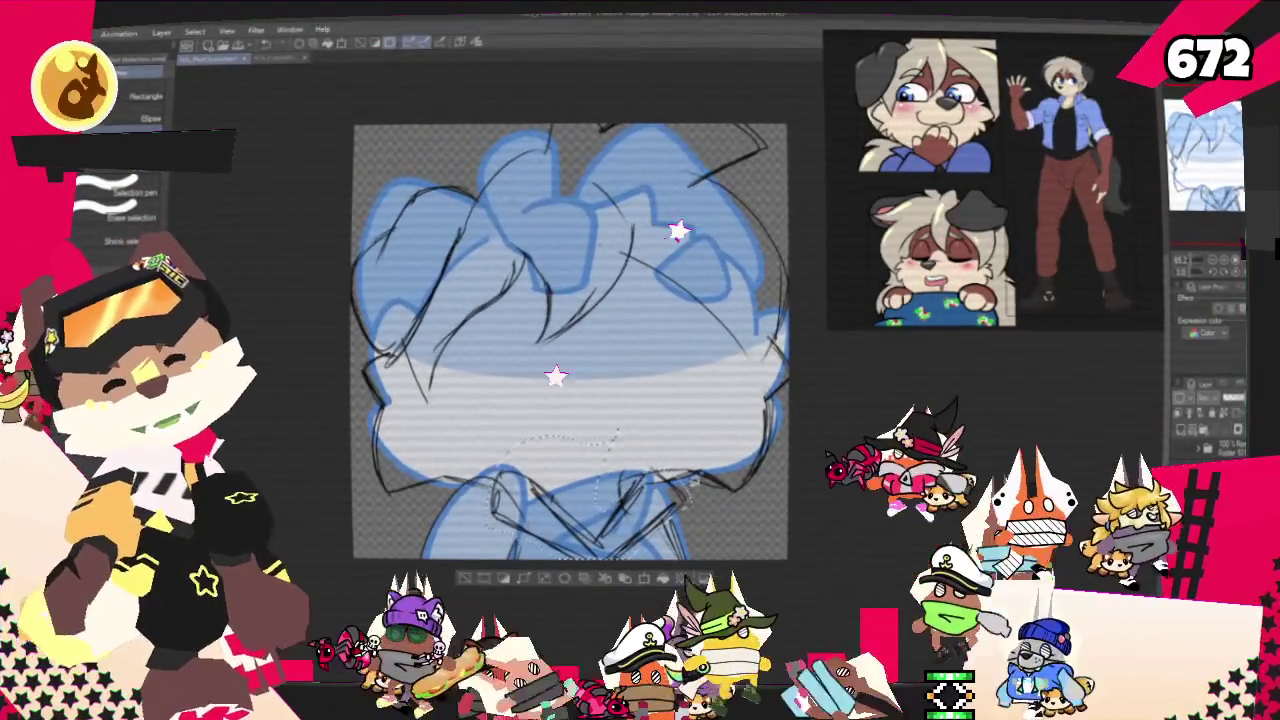
key(ctrl+t)
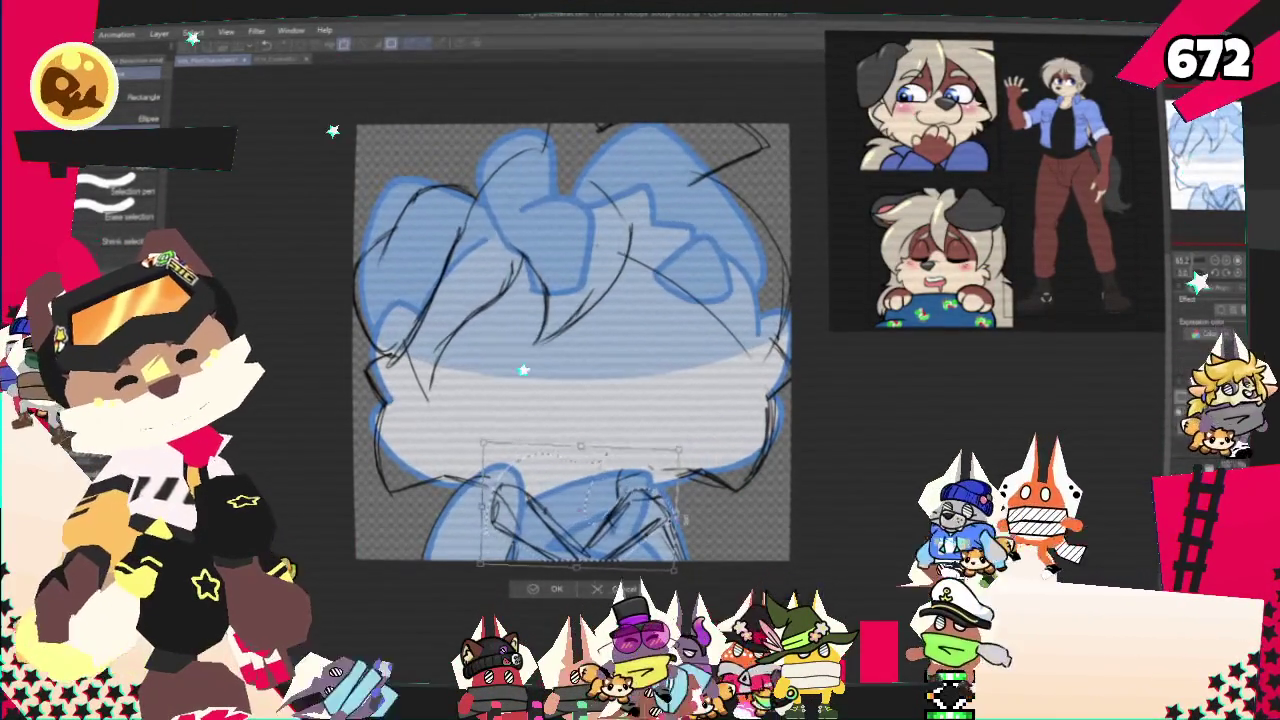
click(553, 590)
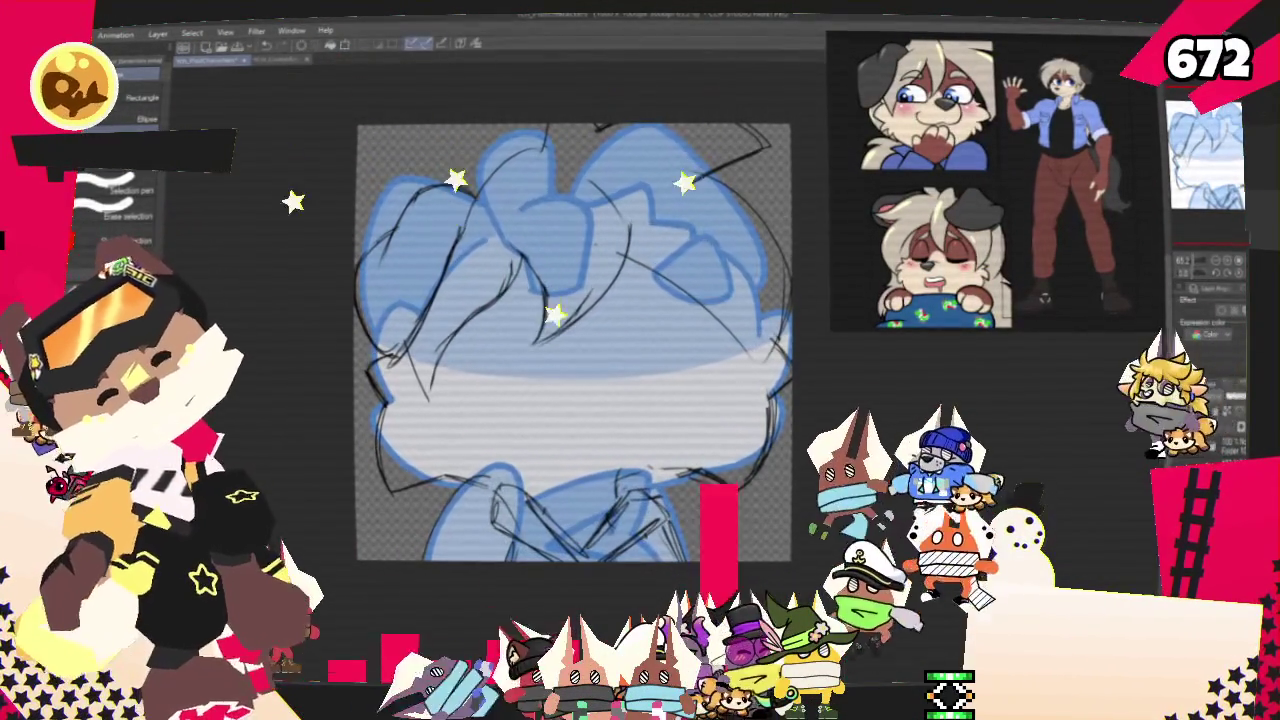
- Add hair strokes with the pencil, then free-transform the selected upper-left hair sketch
key(p)
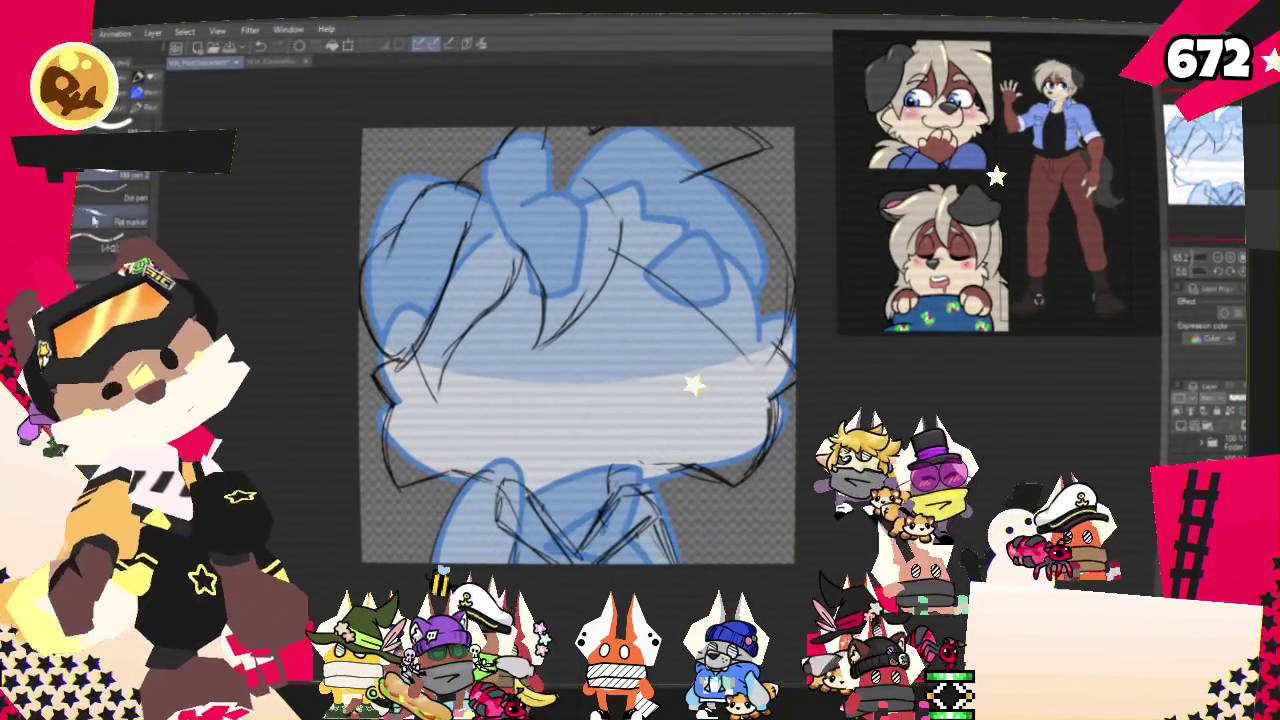
key(p)
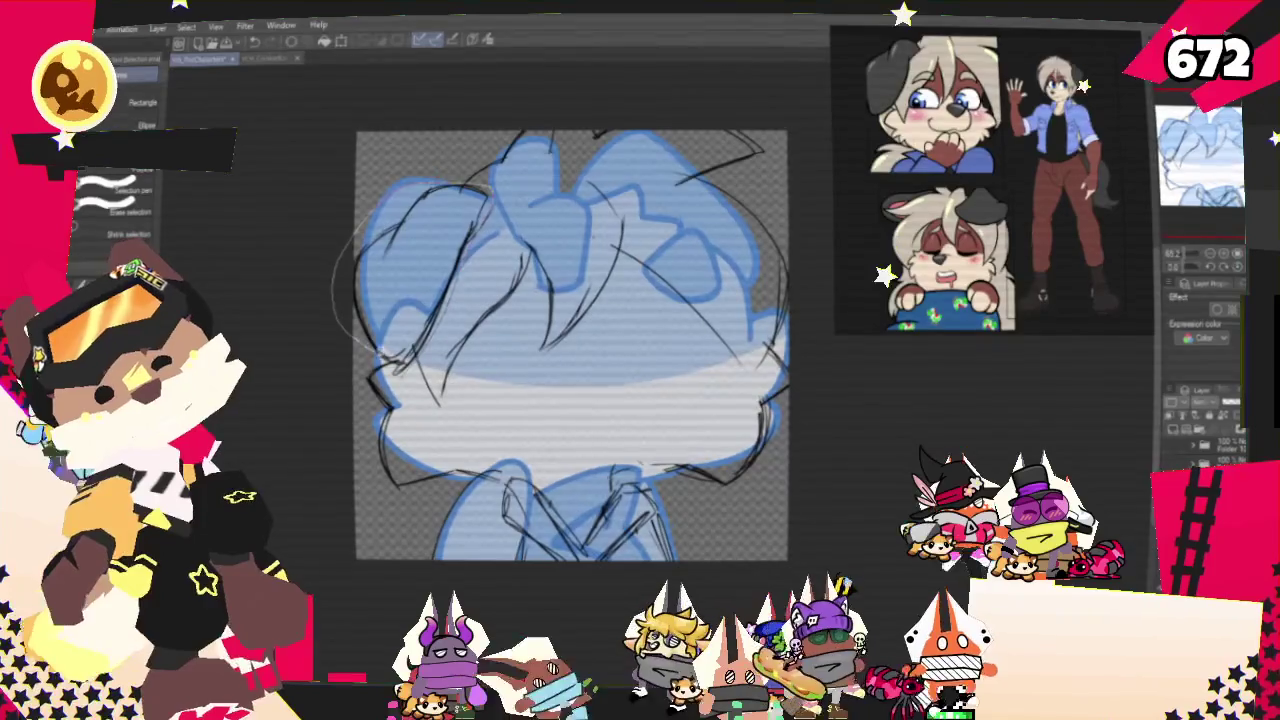
key(ctrl+t)
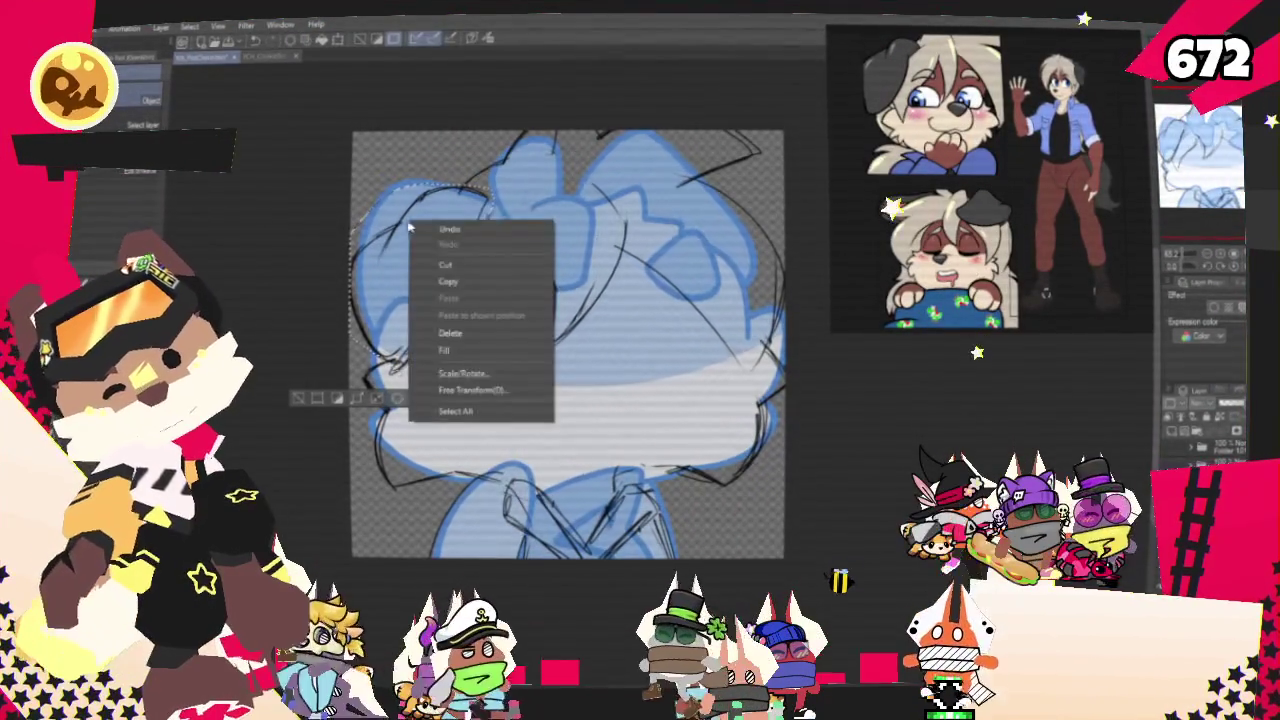
click(485, 397)
- Stretch the upper-left hair strands up and outward, then return to the pencil
drag(350, 182, 333, 143)
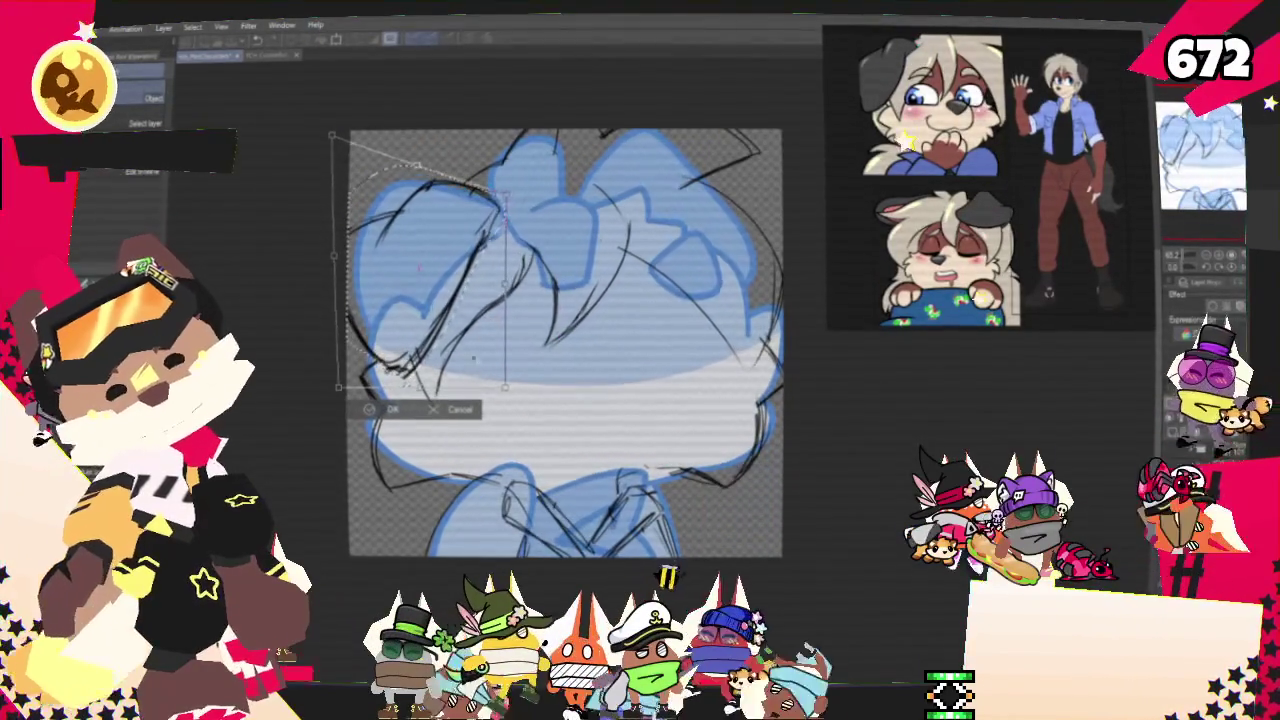
click(390, 409)
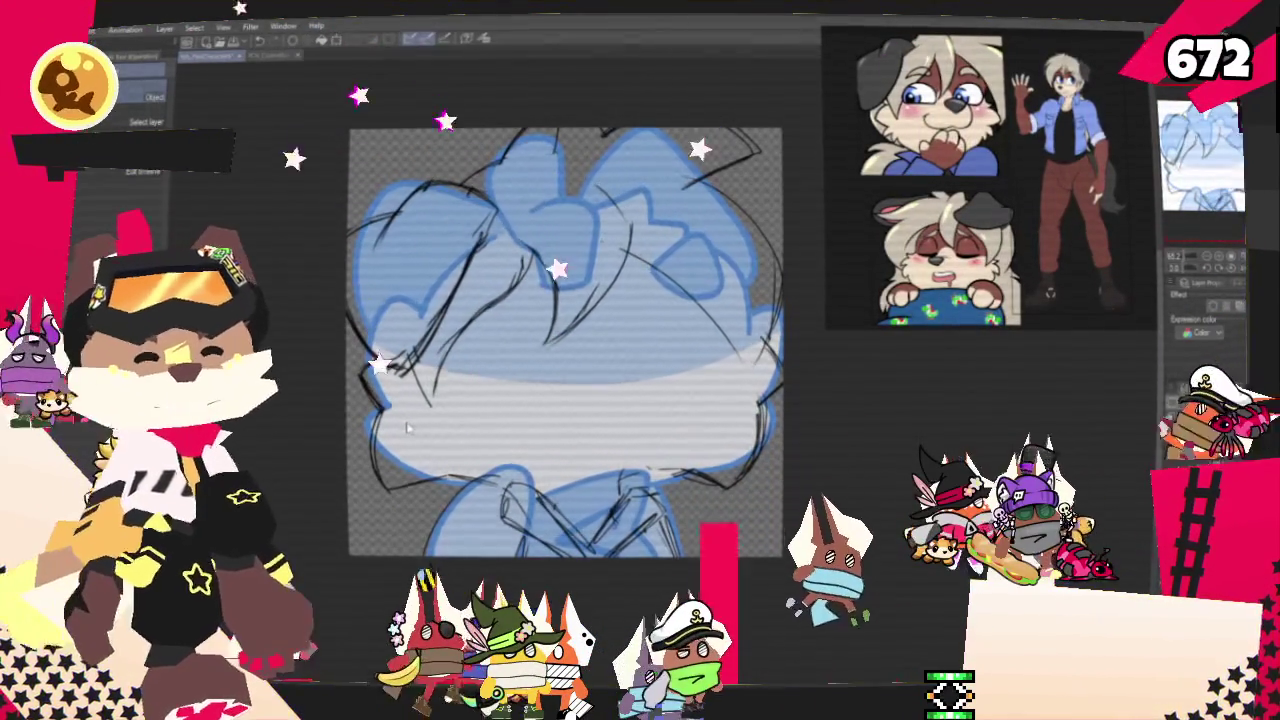
key(p)
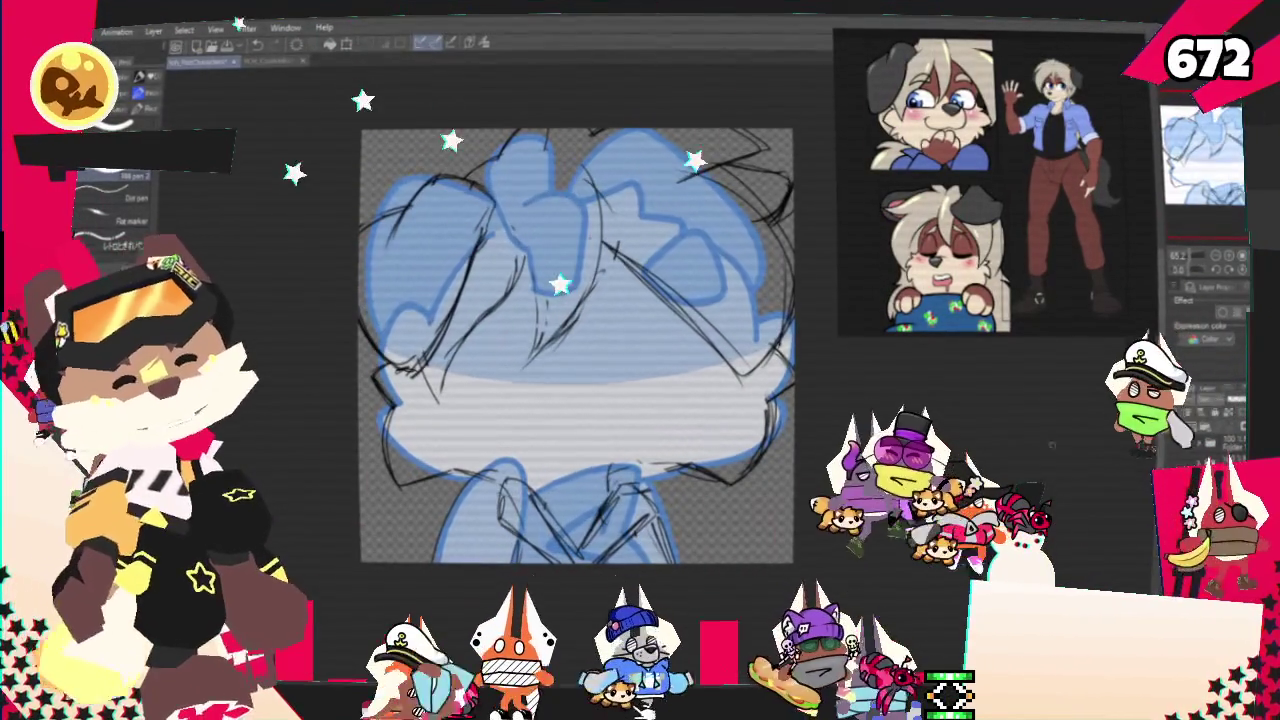
- Hide the black sketch and blue fill layers and select the lineart layer
click(1177, 412)
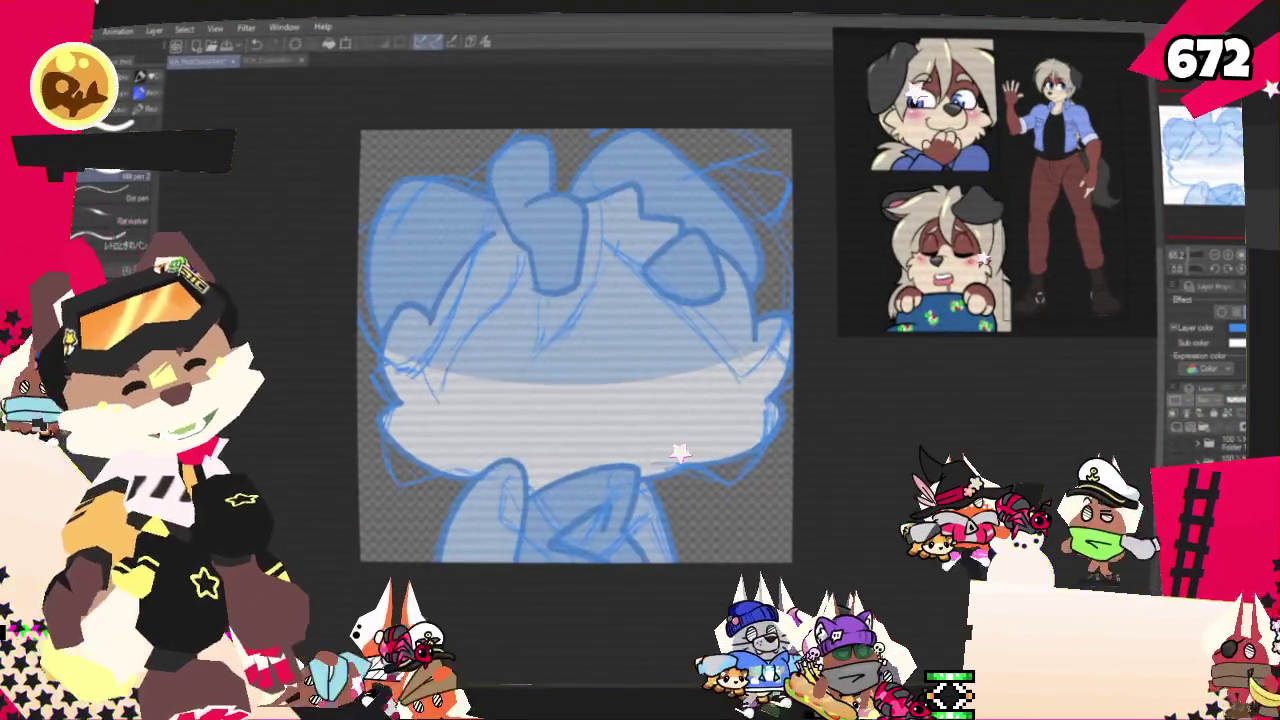
click(1178, 428)
click(1205, 432)
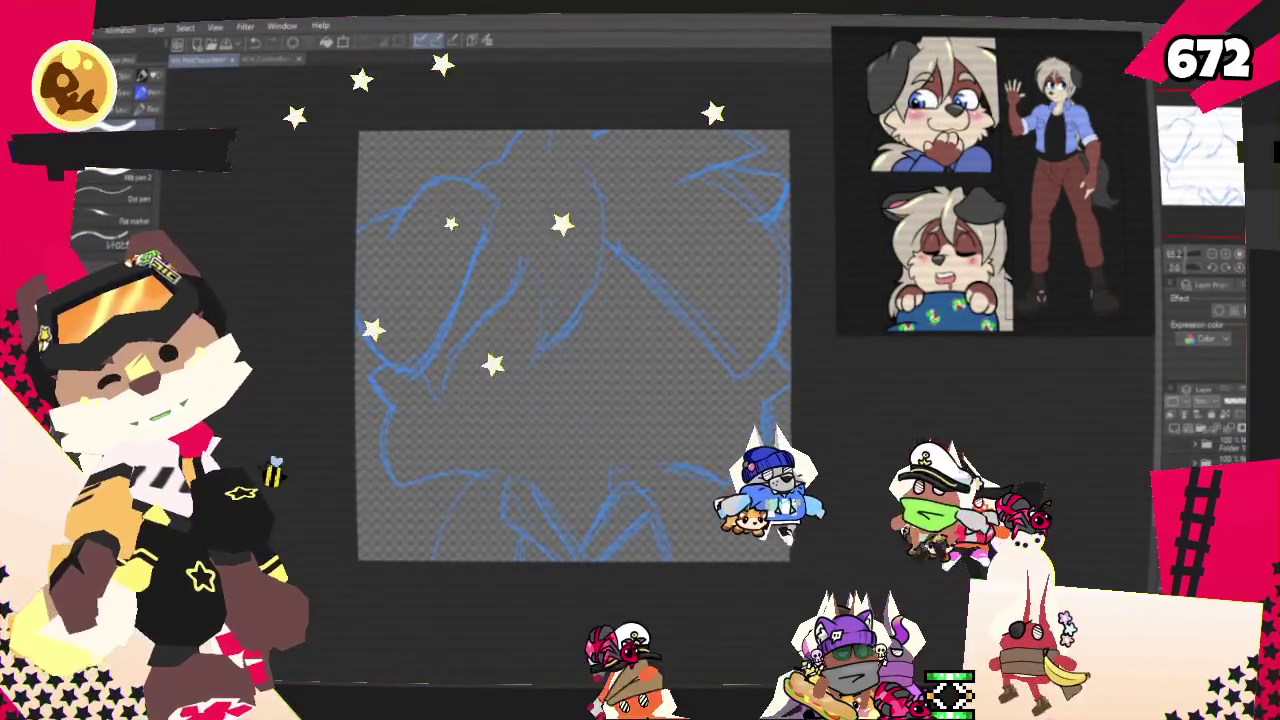
drag(575, 346, 608, 369)
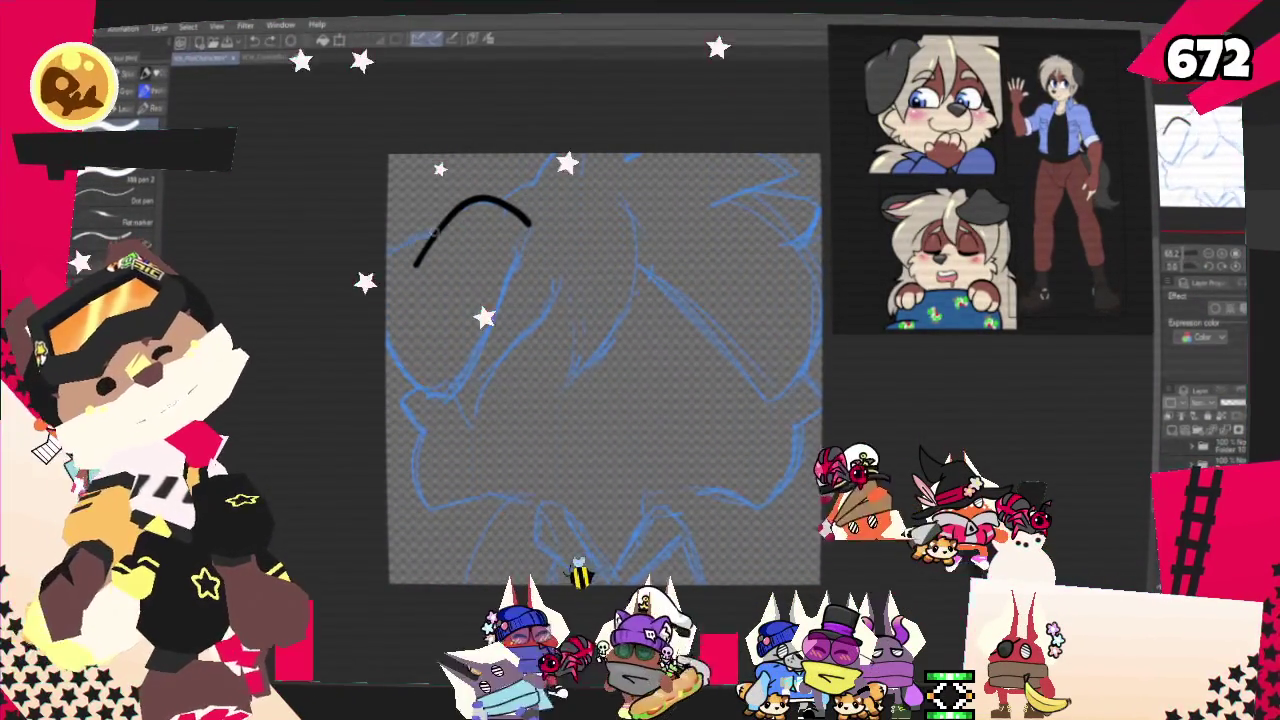
- Ink the left and central hair tufts in bold black, redrawing one curved strand
drag(429, 386, 455, 383)
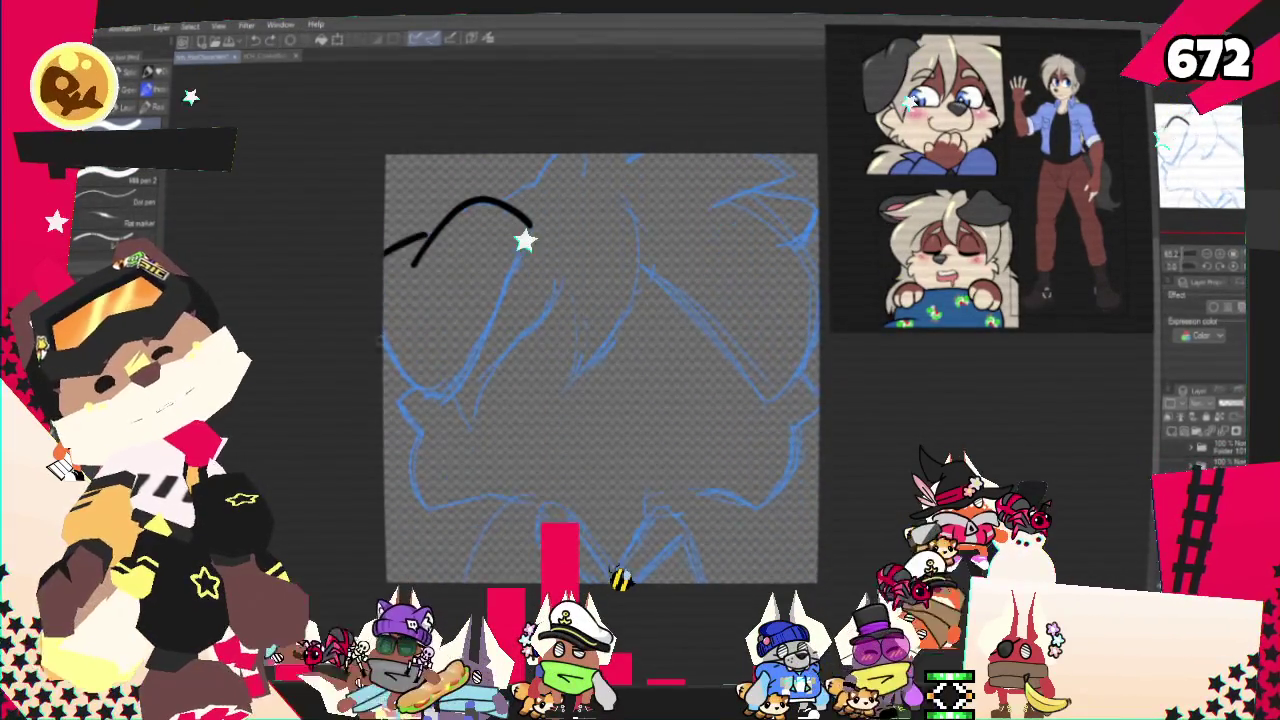
drag(383, 265, 432, 238)
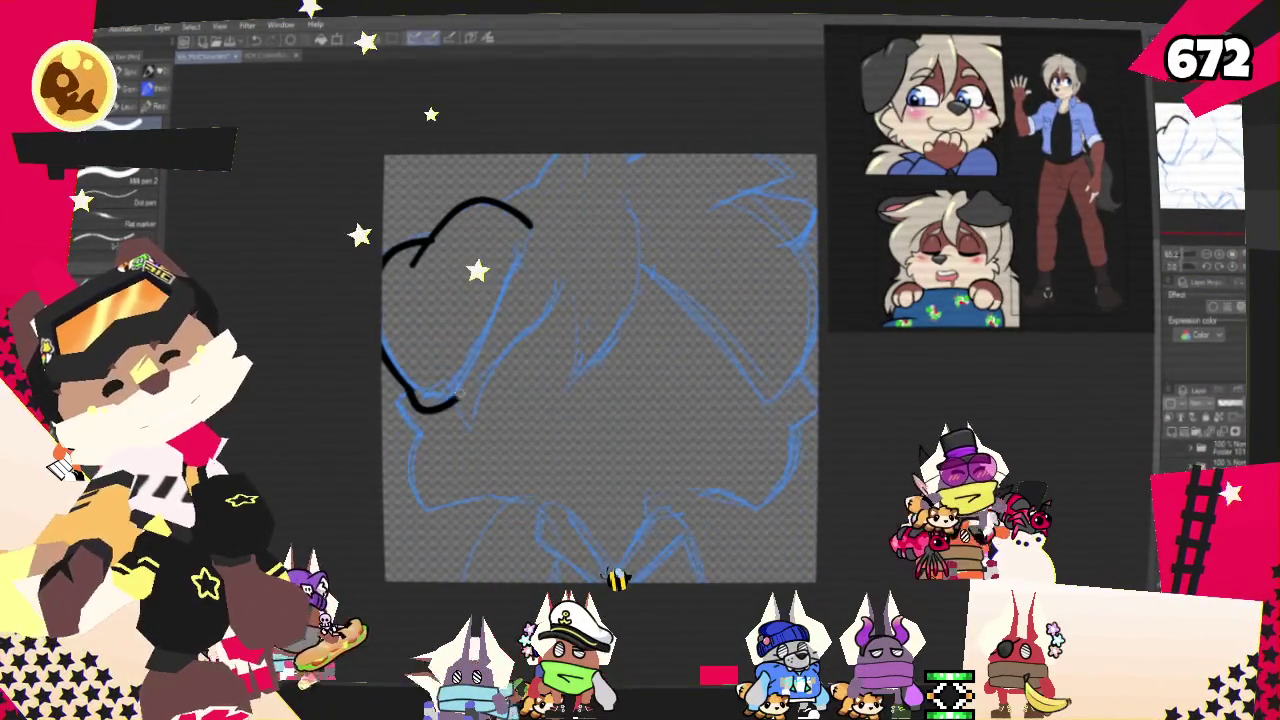
mouse_move(507, 222)
mouse_down()
mouse_move(555, 155)
mouse_move(637, 206)
mouse_move(562, 380)
mouse_up()
drag(570, 258, 582, 338)
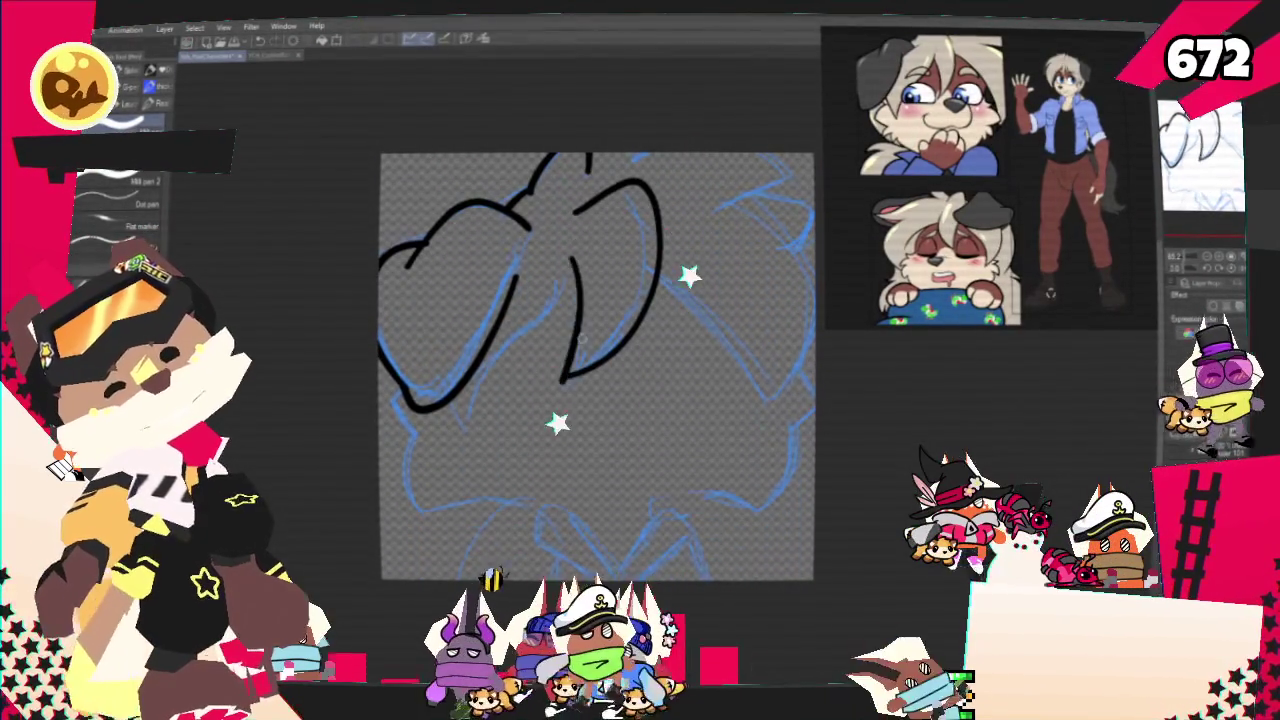
drag(517, 282, 472, 450)
key(ctrl+z)
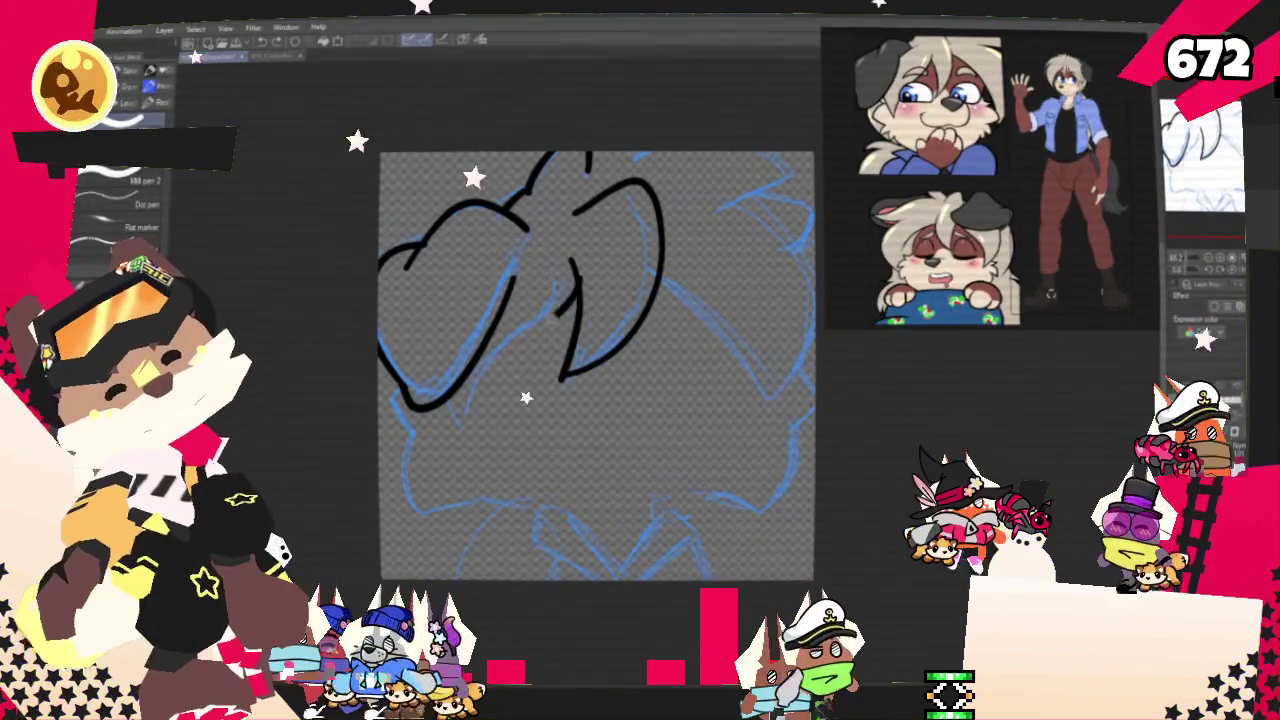
drag(580, 285, 462, 432)
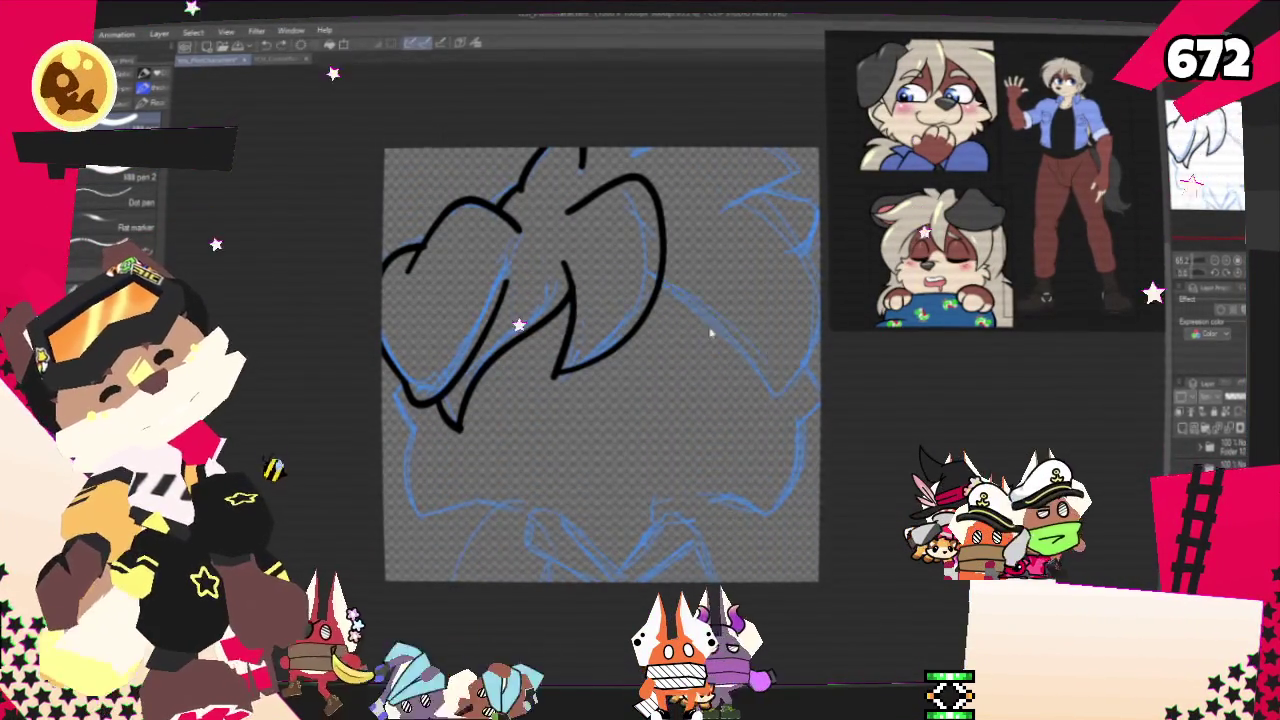
- Ink the right side and top-right arc of the hair, redoing the misplaced stroke
drag(660, 283, 774, 396)
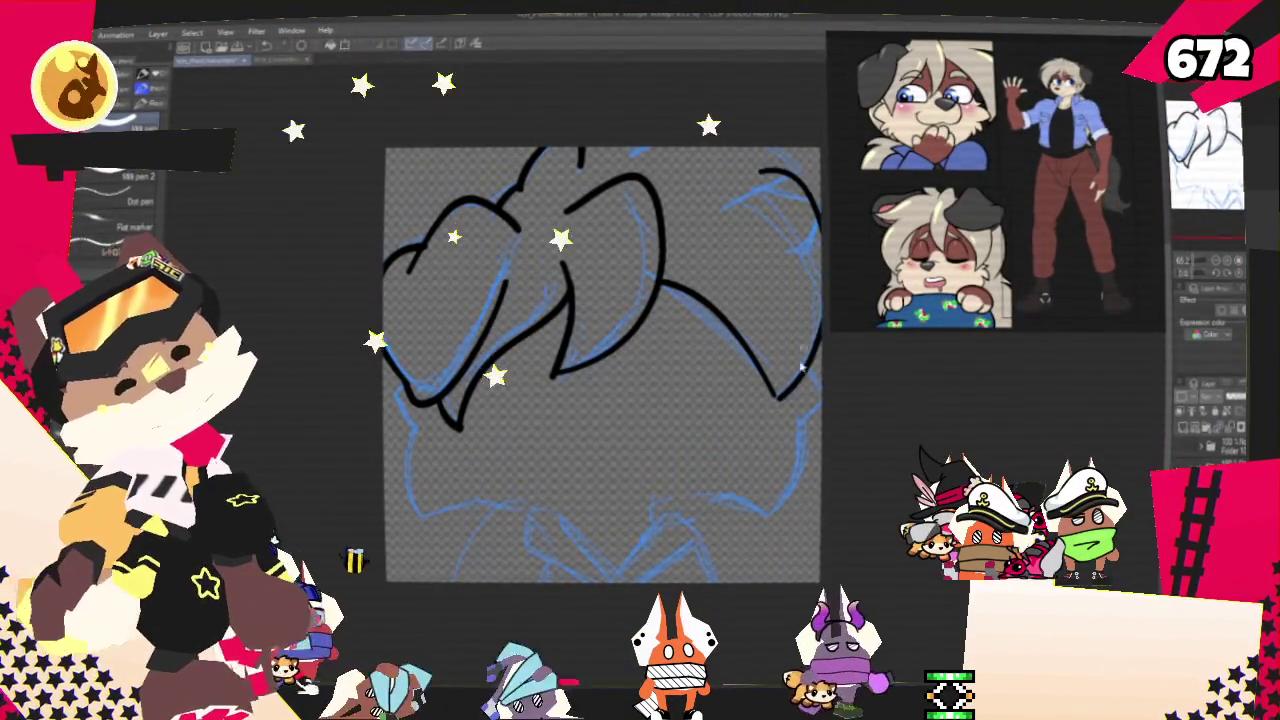
key(ctrl+z)
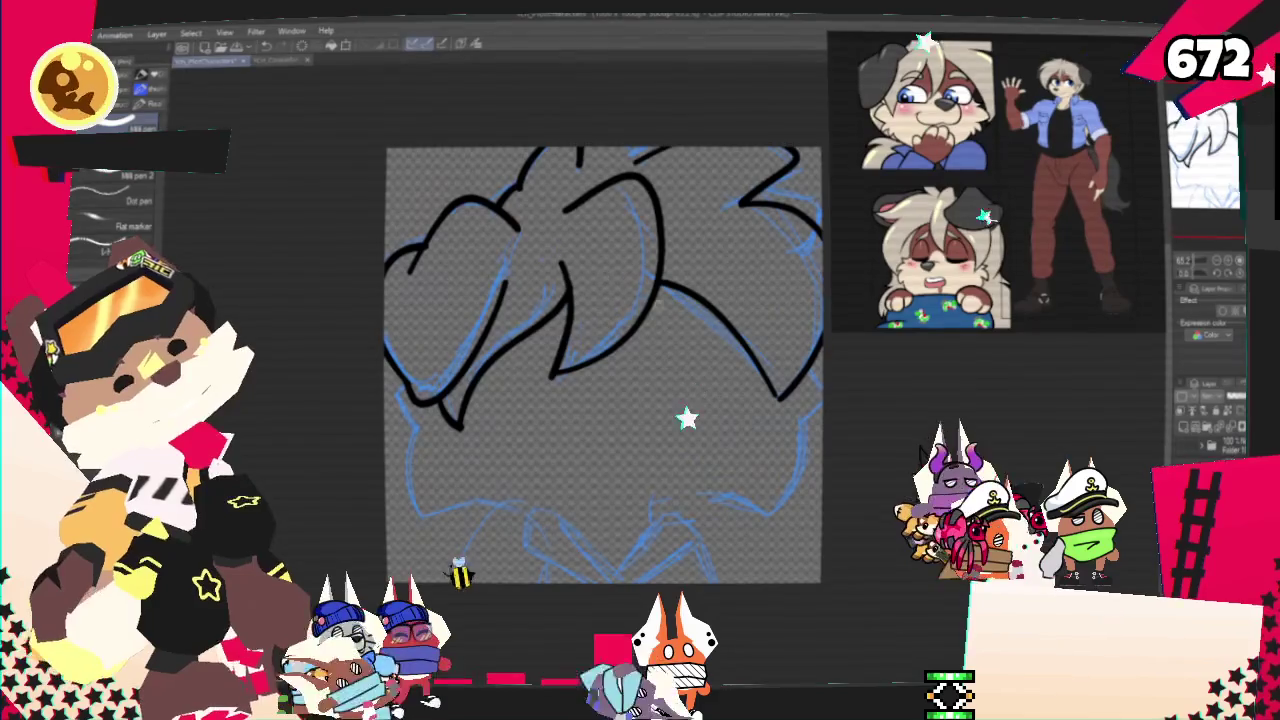
key(ctrl+z)
drag(815, 225, 750, 208)
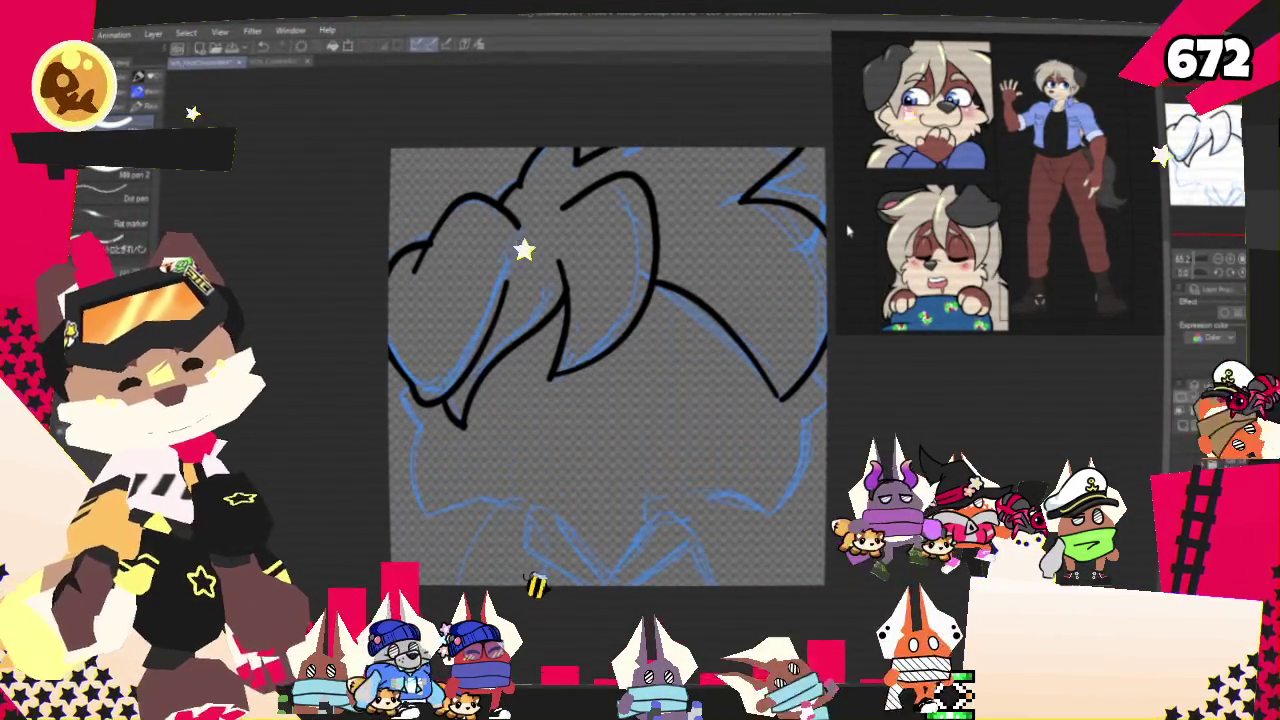
scroll(848, 230, down, 2)
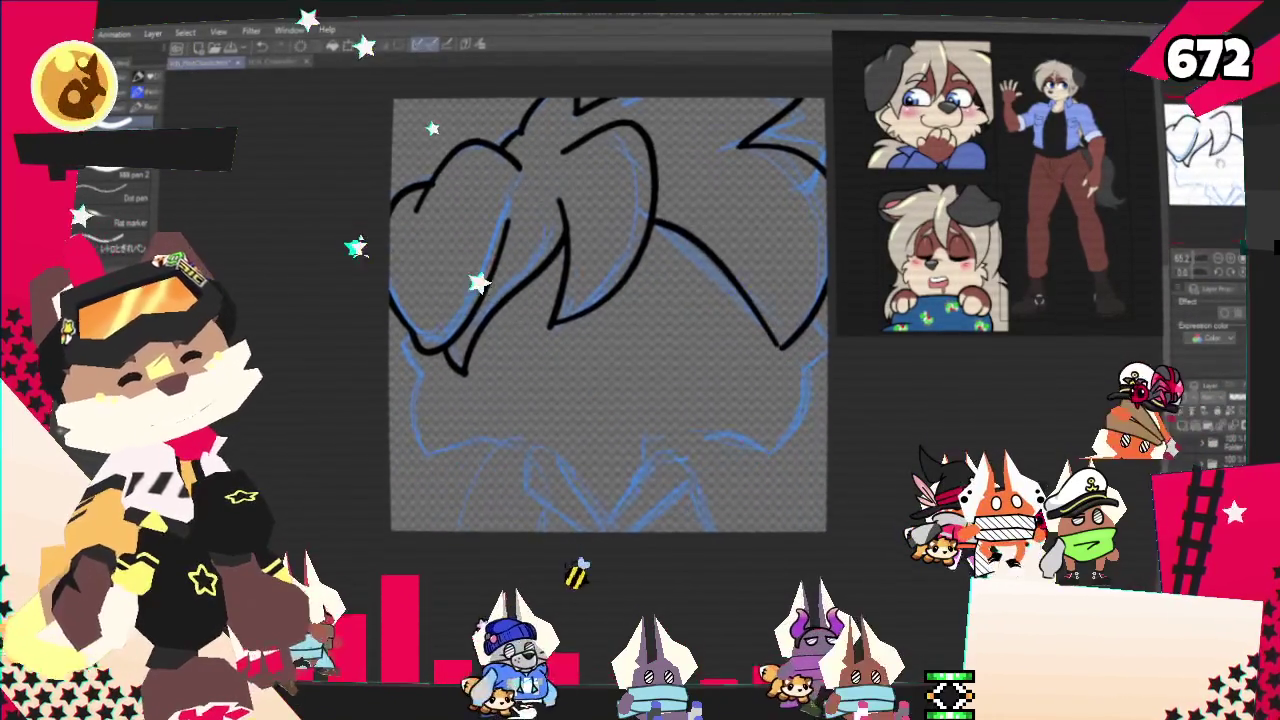
scroll(610, 340, up, 2)
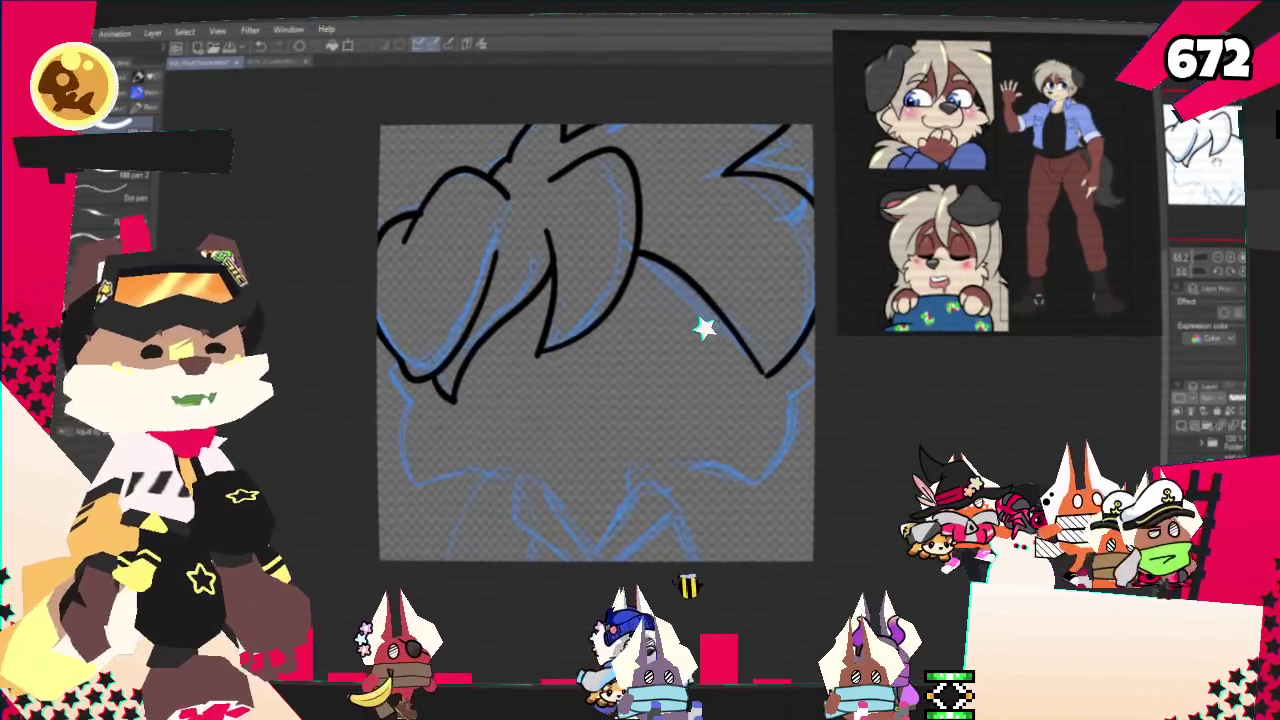
scroll(610, 350, down, 1)
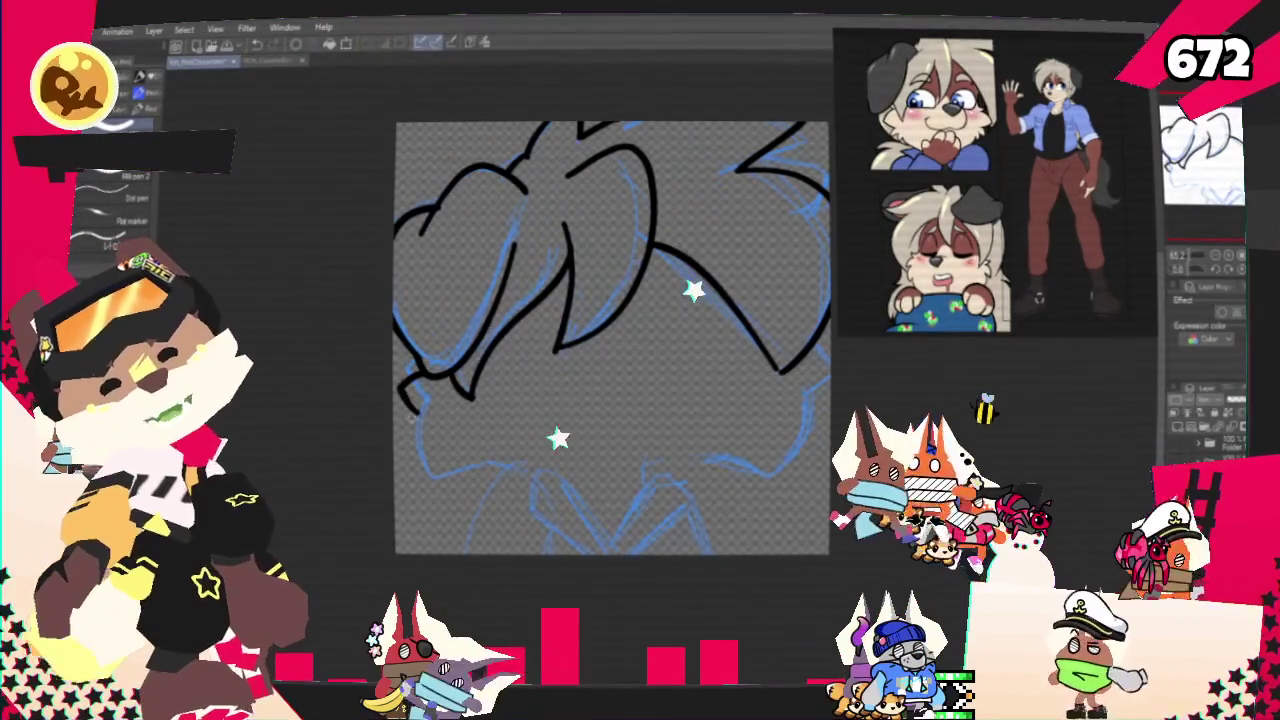
- Ink the left face line, the collar's V shape and edges, and the right cheek and jaw
drag(420, 378, 432, 492)
key(ctrl+z)
mouse_move(410, 370)
mouse_down()
mouse_move(434, 490)
mouse_move(492, 470)
mouse_move(610, 550)
mouse_up()
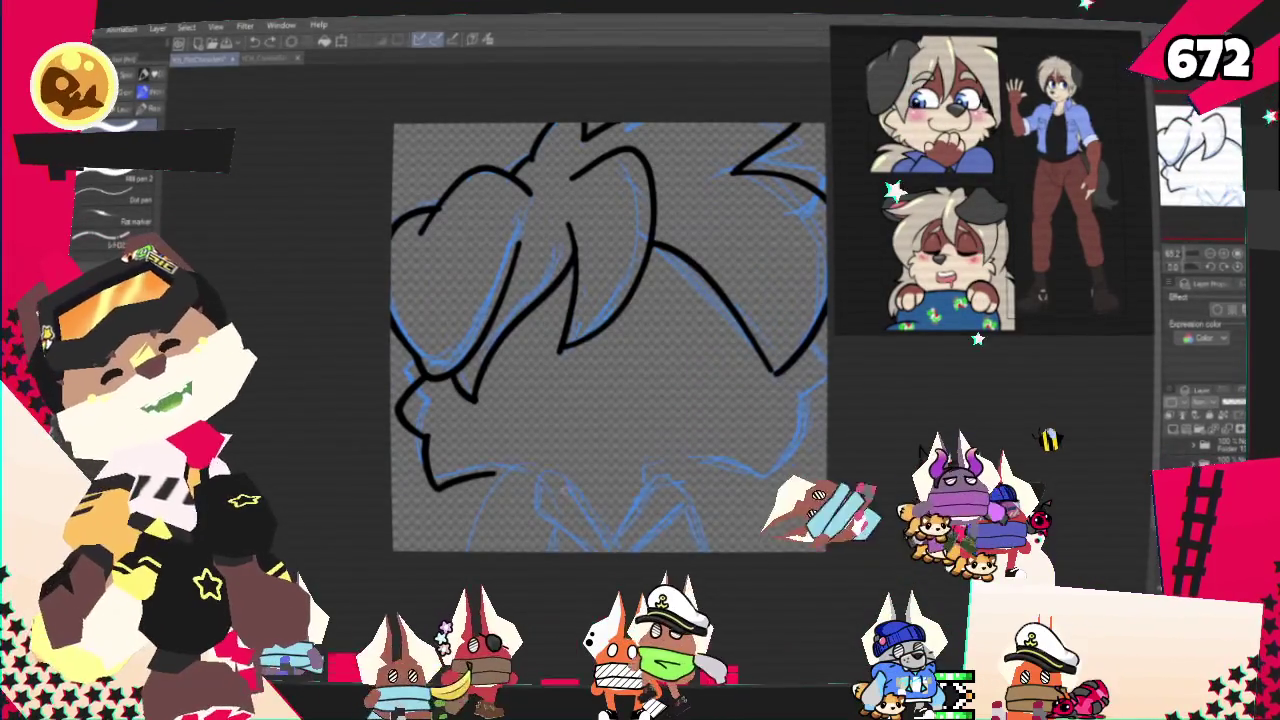
drag(557, 483, 528, 493)
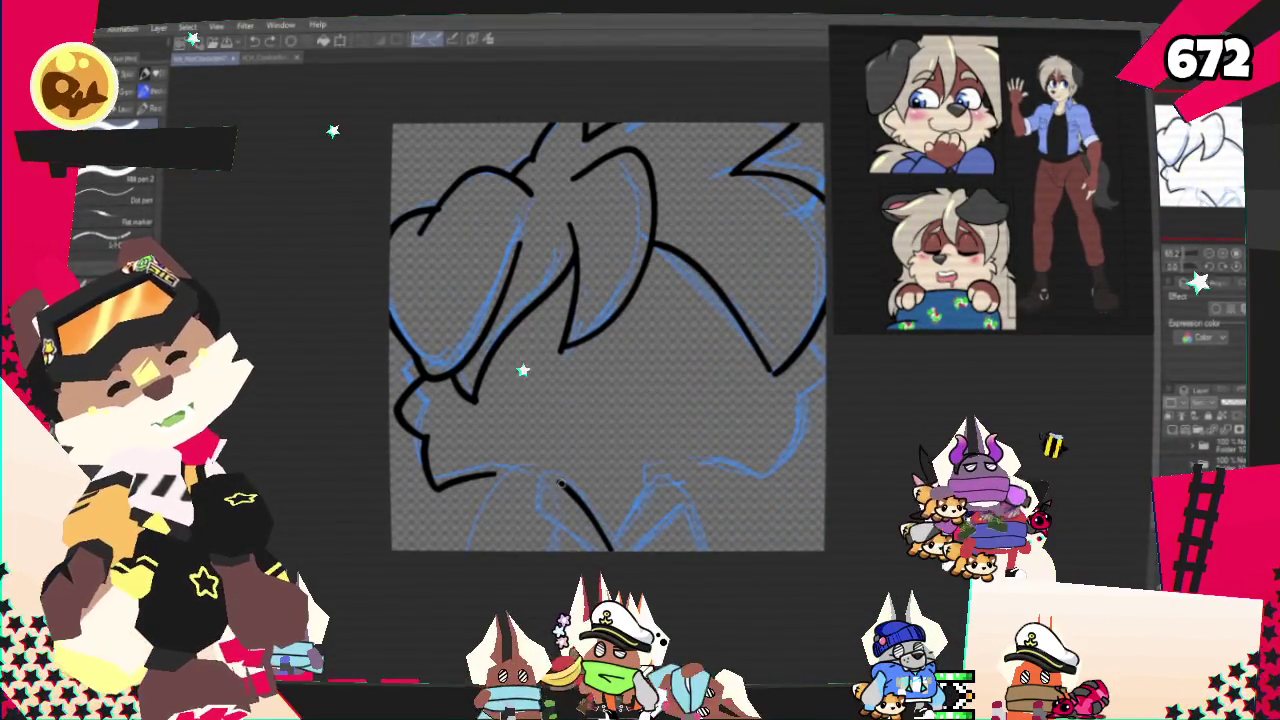
mouse_move(612, 548)
mouse_down()
mouse_move(683, 488)
mouse_move(708, 548)
mouse_up()
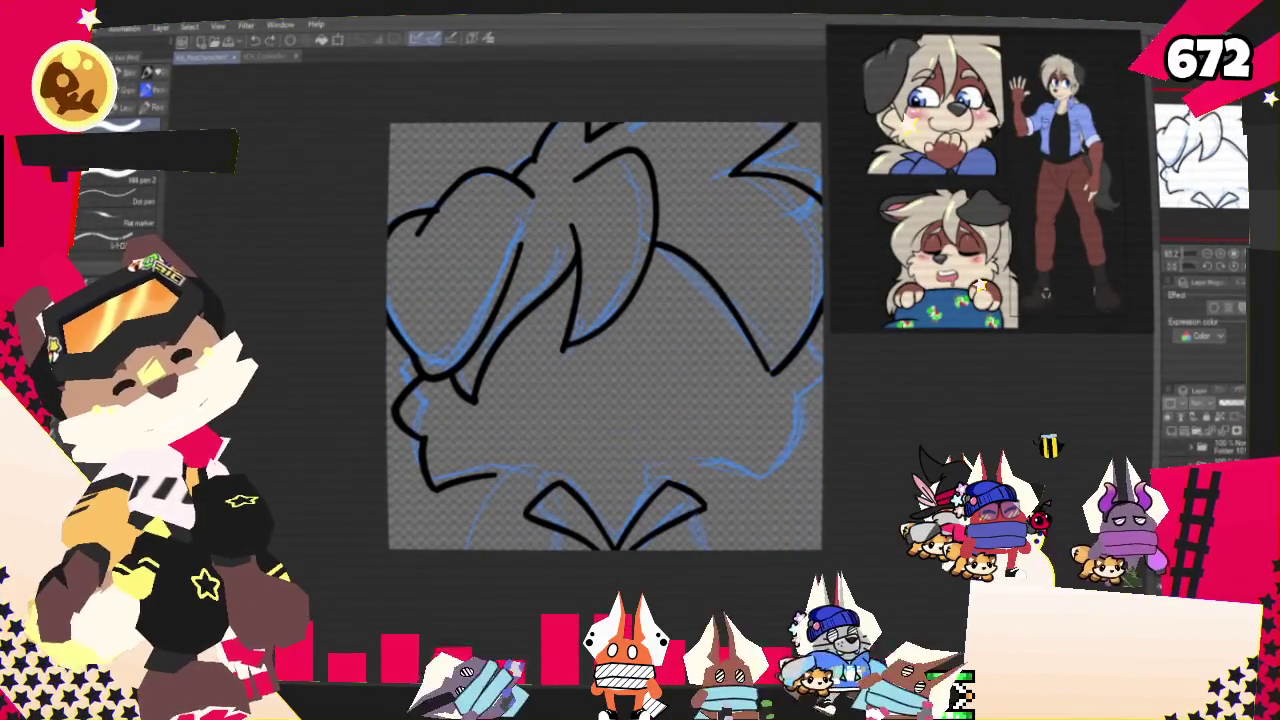
drag(654, 472, 660, 494)
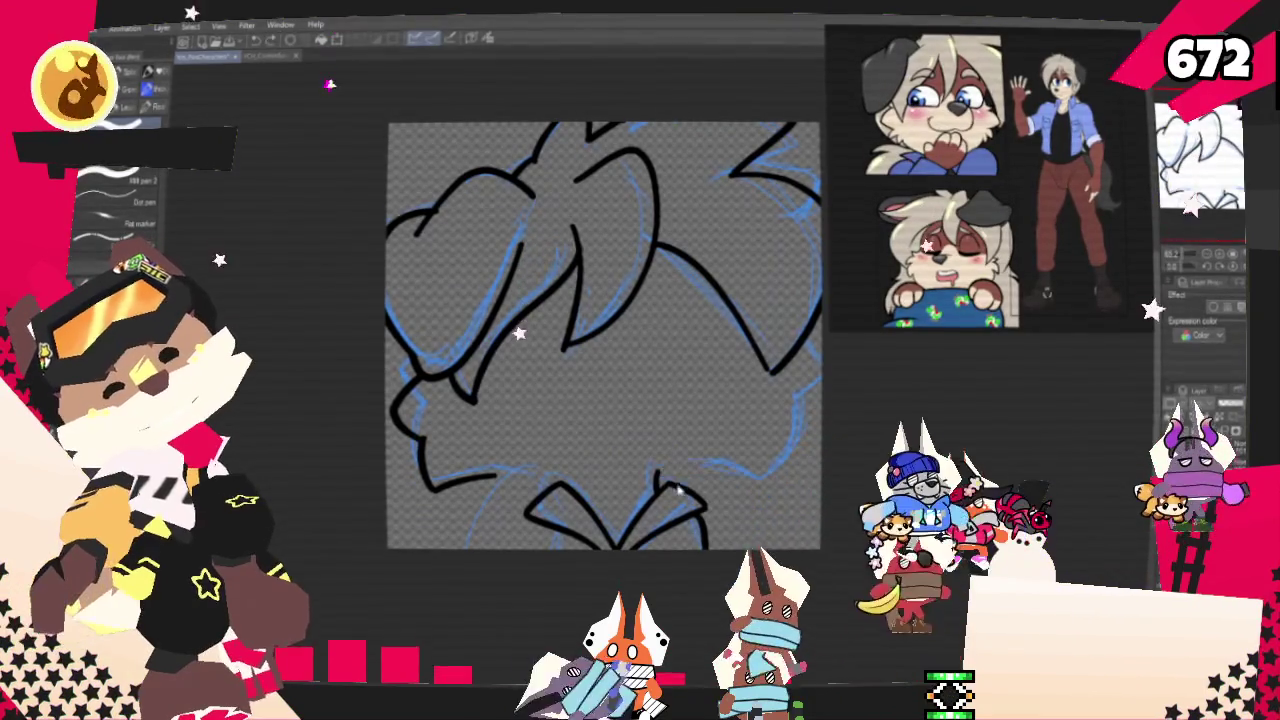
drag(775, 398, 752, 478)
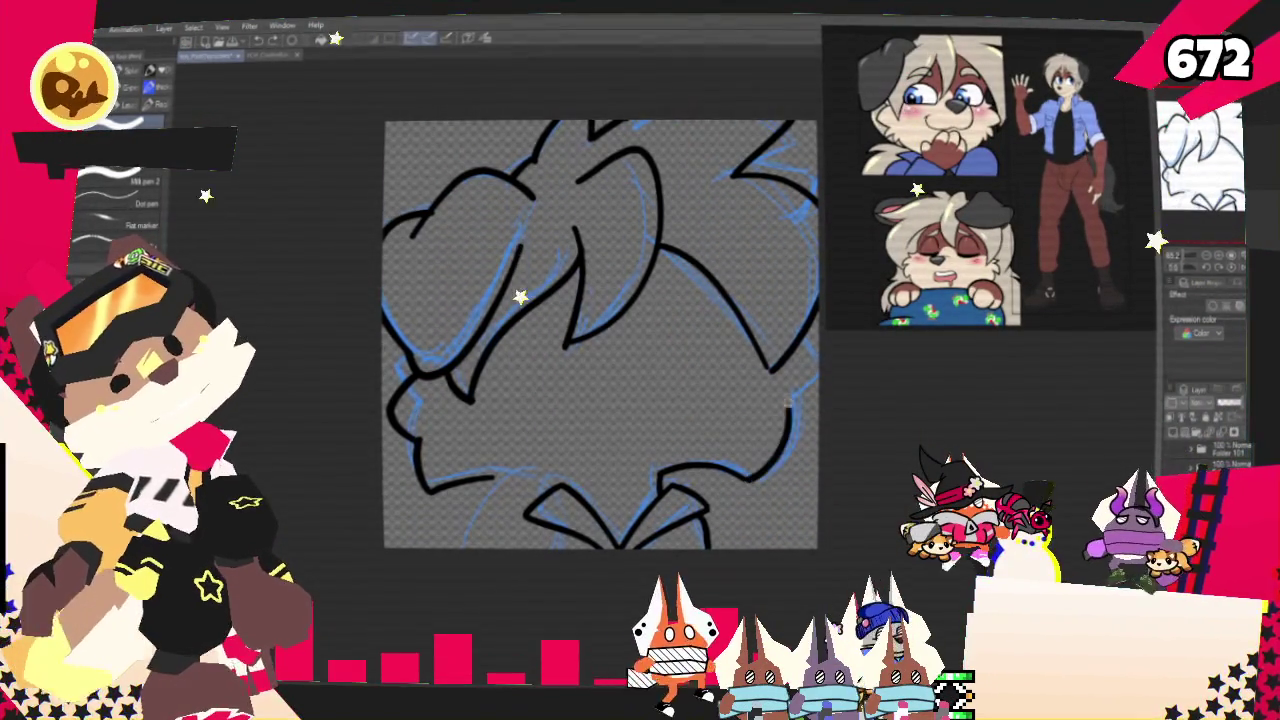
drag(758, 480, 810, 397)
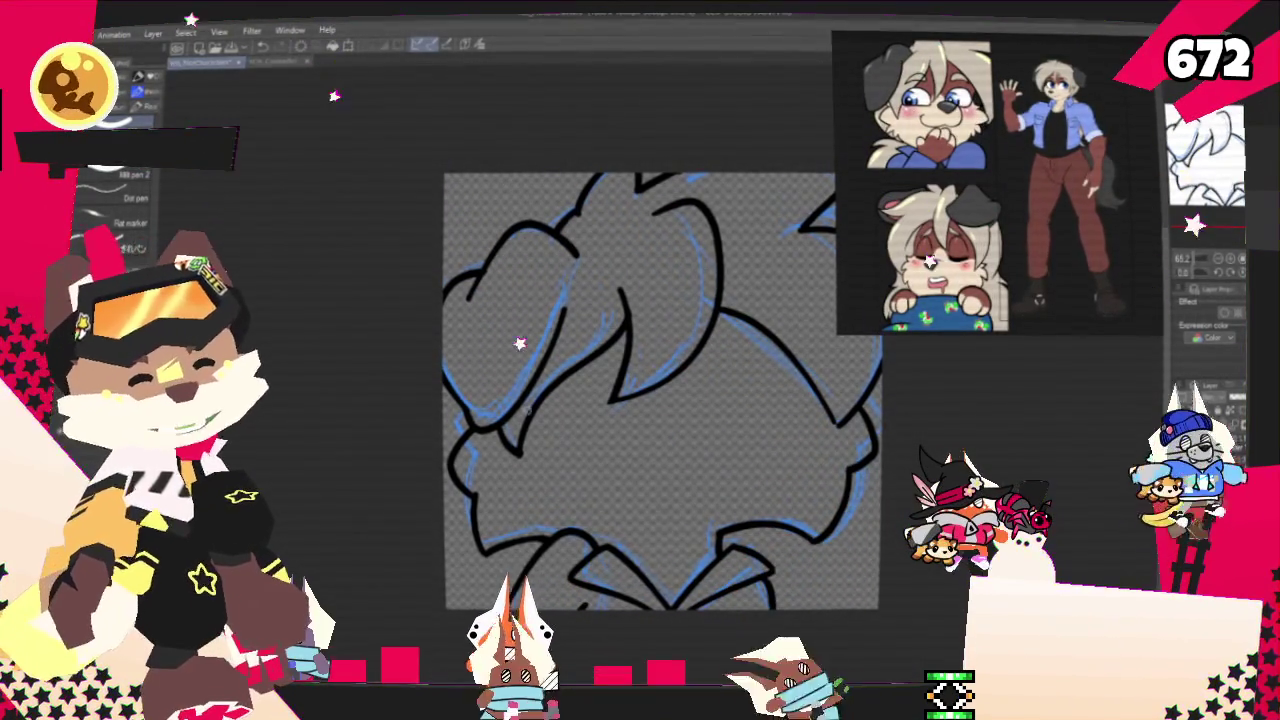
- Hide the blue sketch layer so only the black line art remains
drag(500, 258, 380, 295)
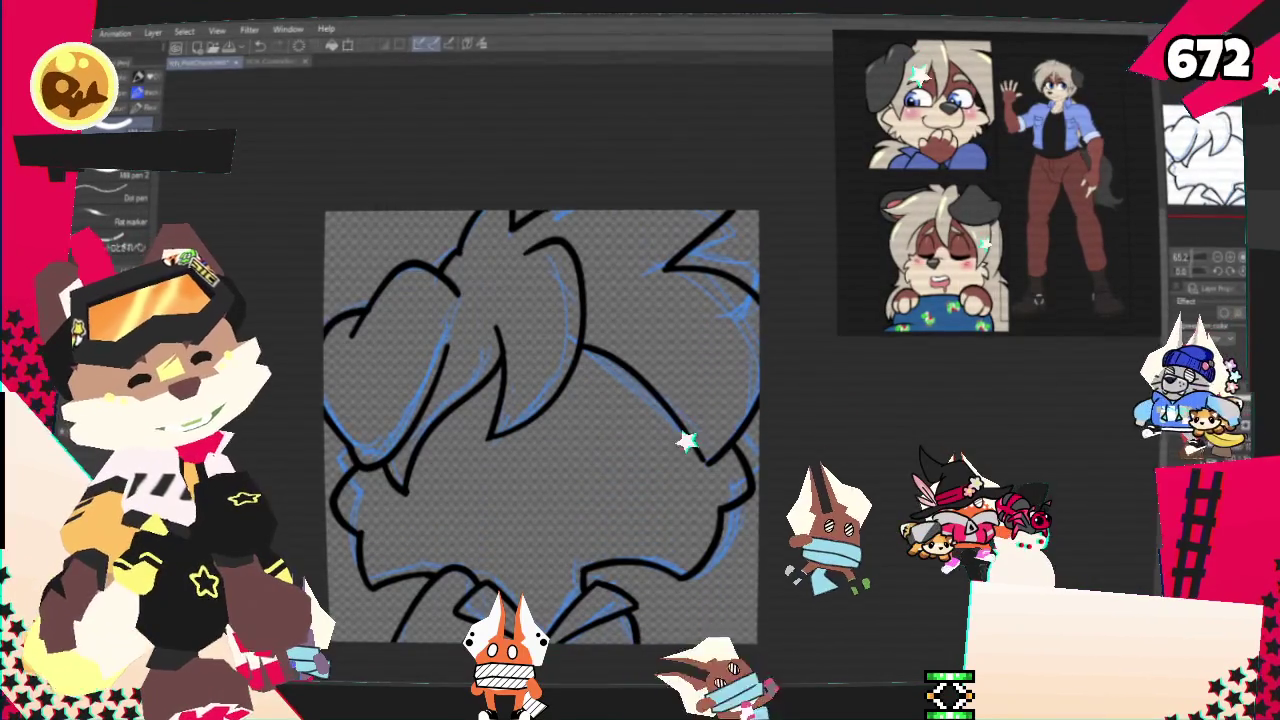
click(1200, 400)
drag(540, 420, 574, 400)
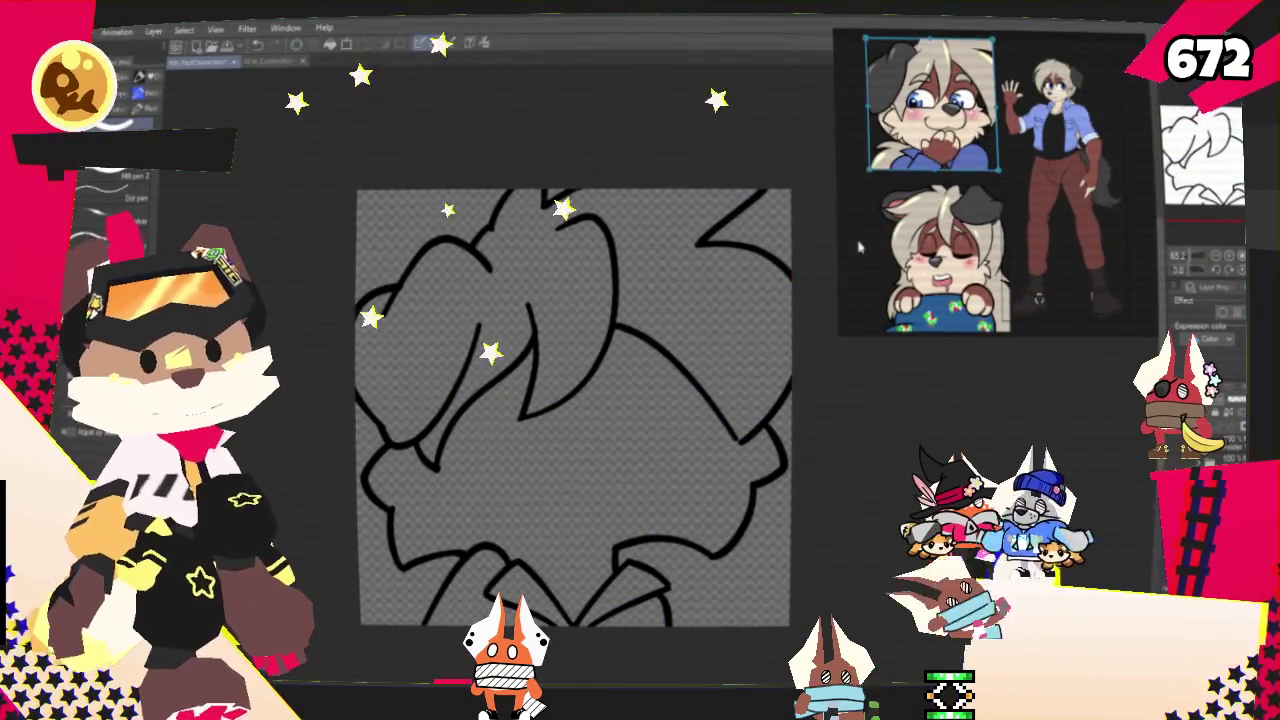
- Fill the hair and head region with cream beige, then pick up the pen
click(584, 282)
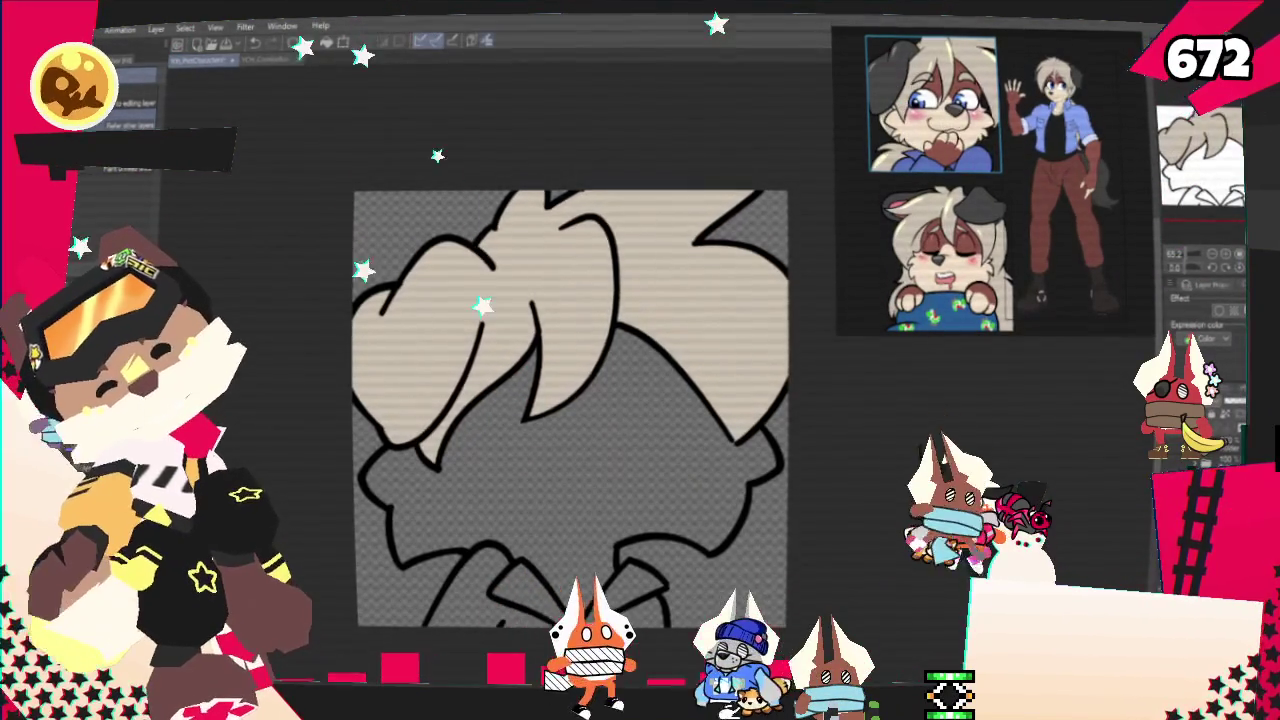
key(p)
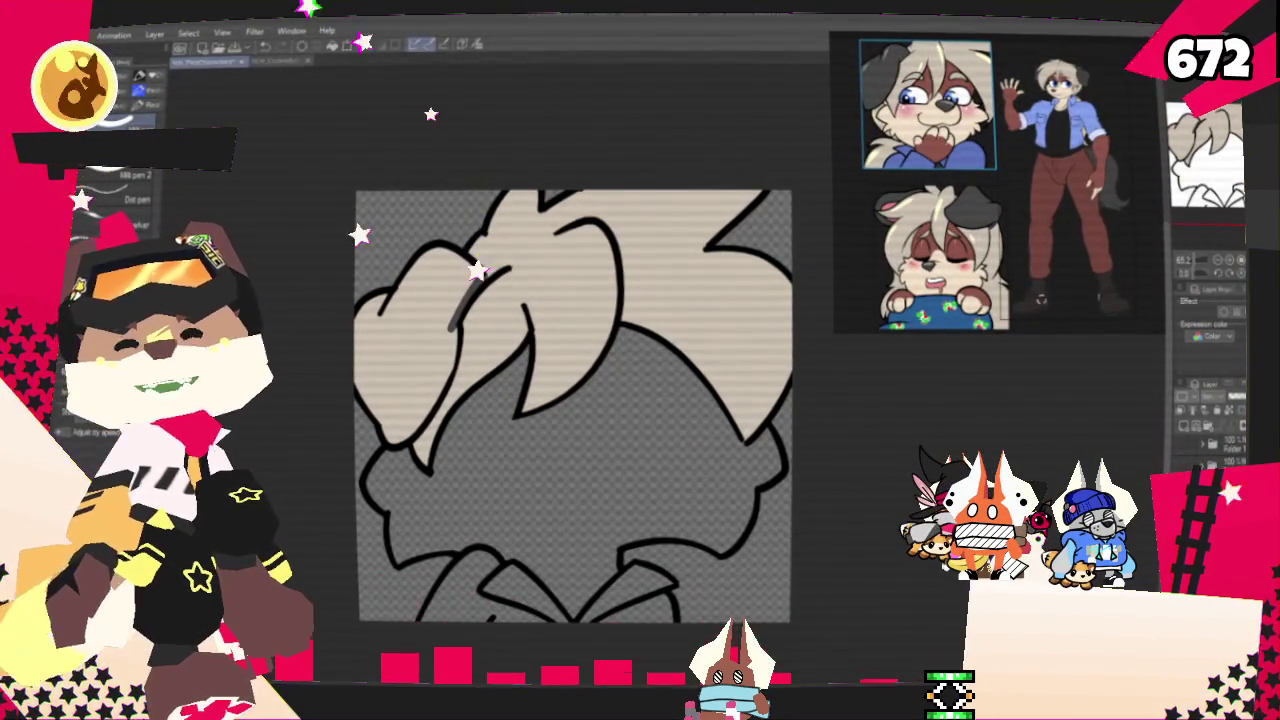
- Fill the ear dark grey and the body area reddish-brown
key(g)
click(413, 347)
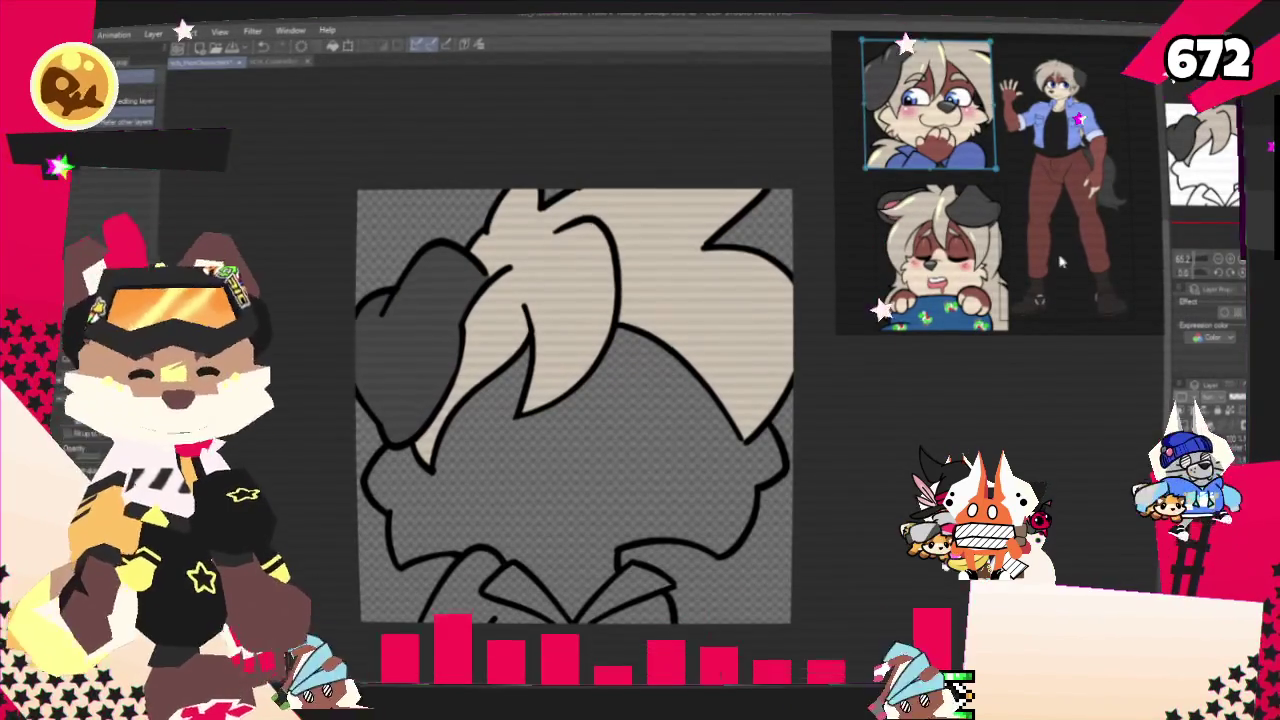
drag(625, 446, 590, 471)
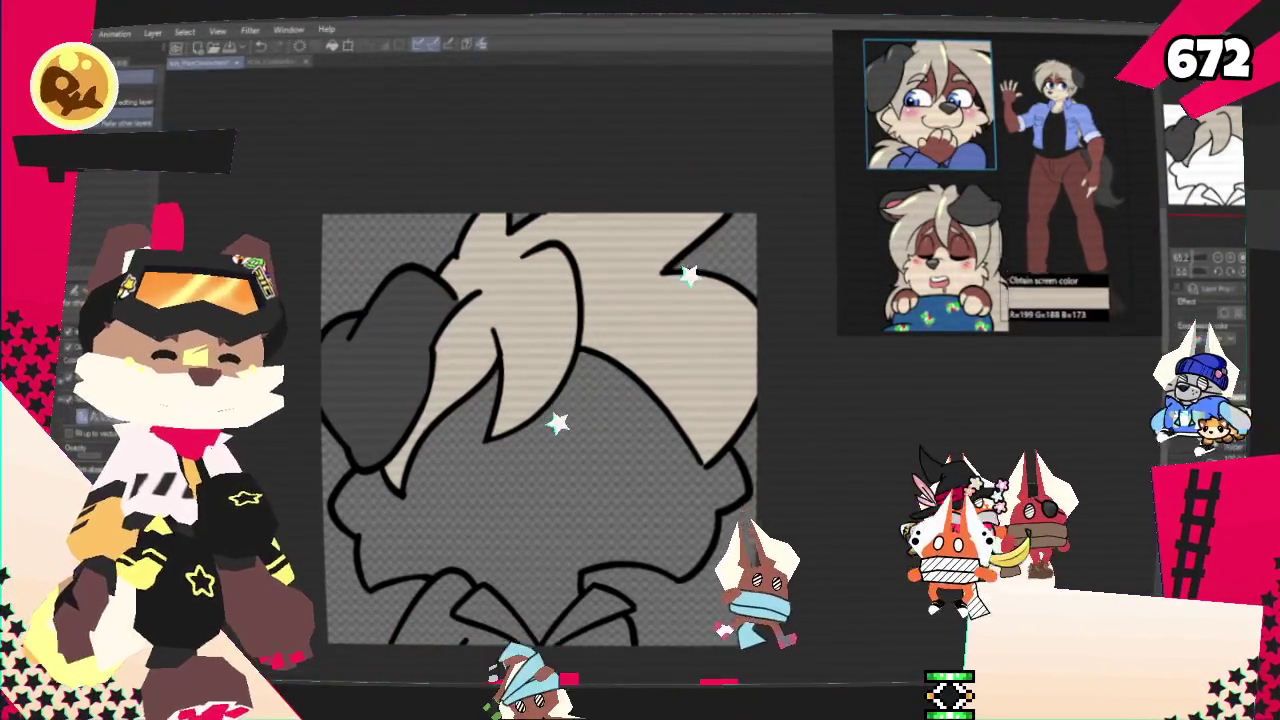
click(965, 262)
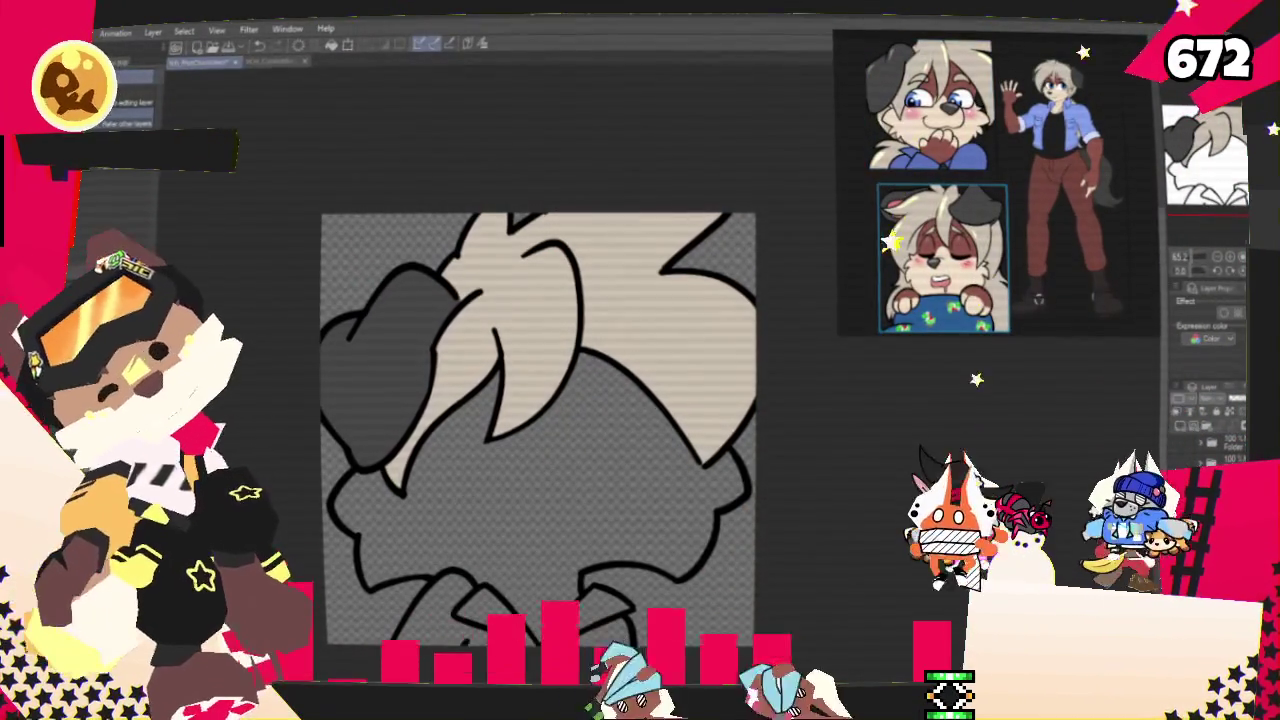
click(614, 490)
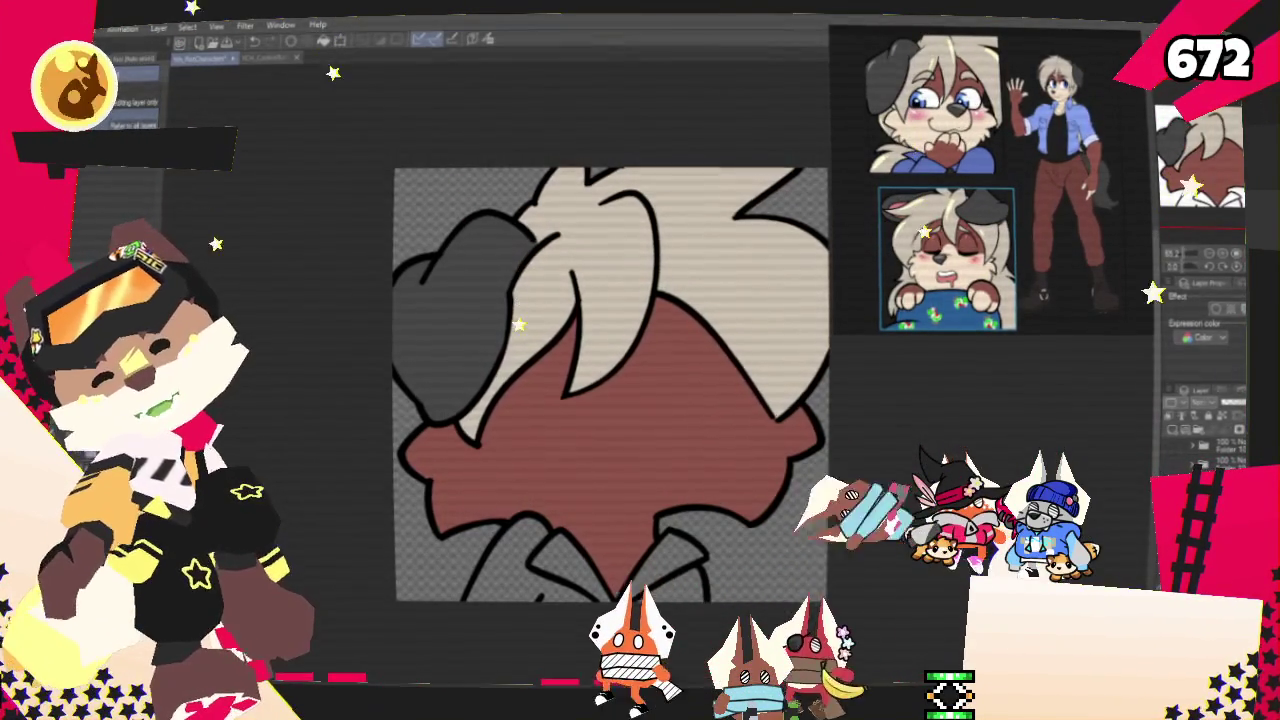
- Paint cream over the lower part of the reddish-brown area, then deselect
click(621, 477)
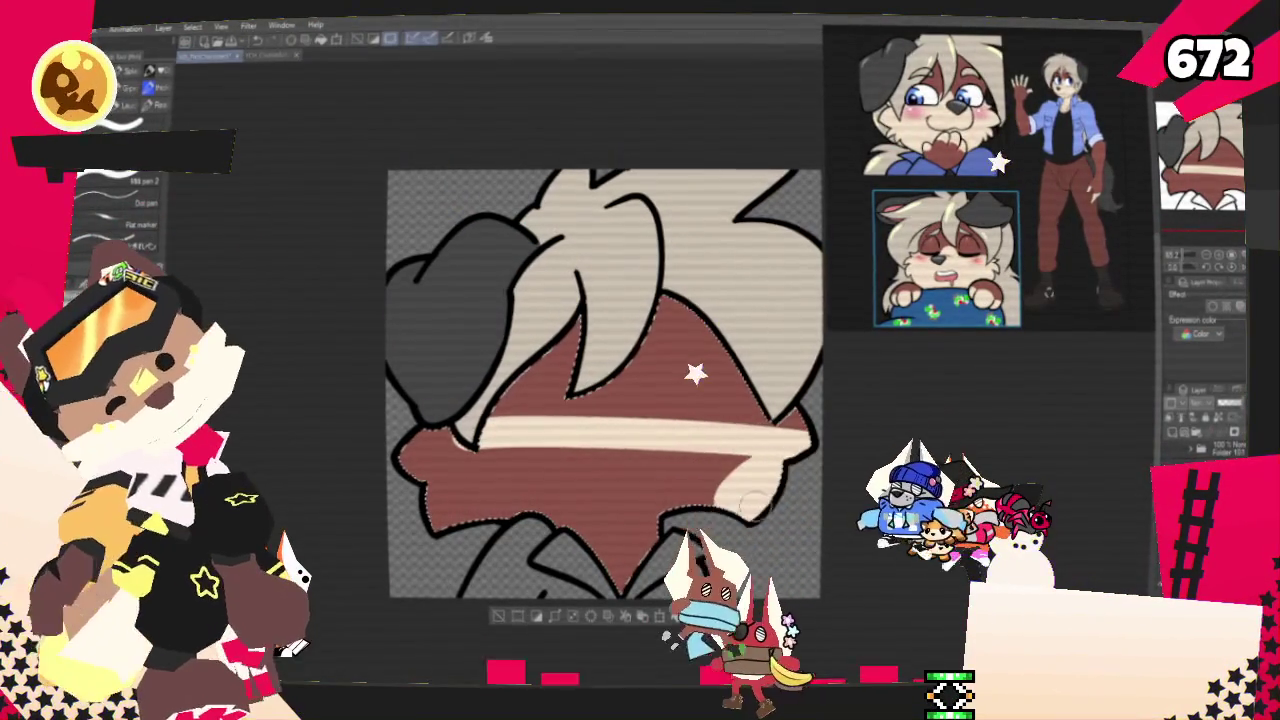
mouse_move(725, 460)
mouse_down()
mouse_move(608, 525)
mouse_move(490, 440)
mouse_up()
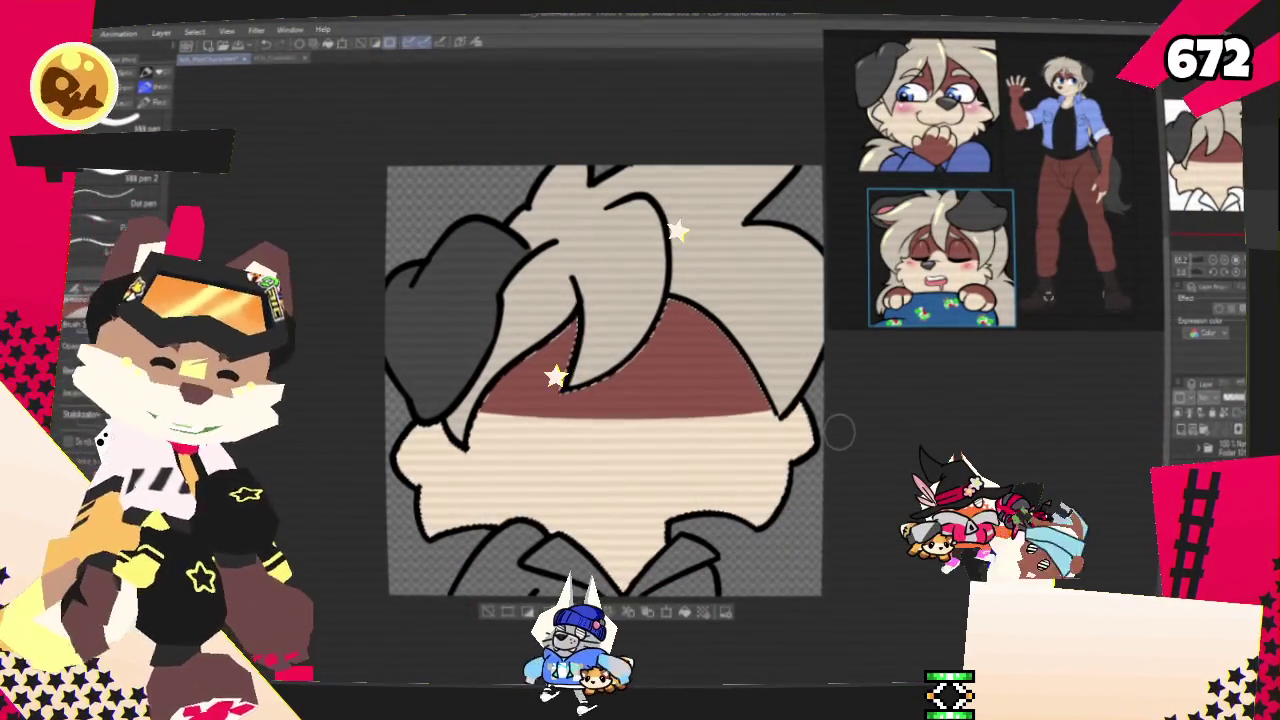
key(ctrl+d)
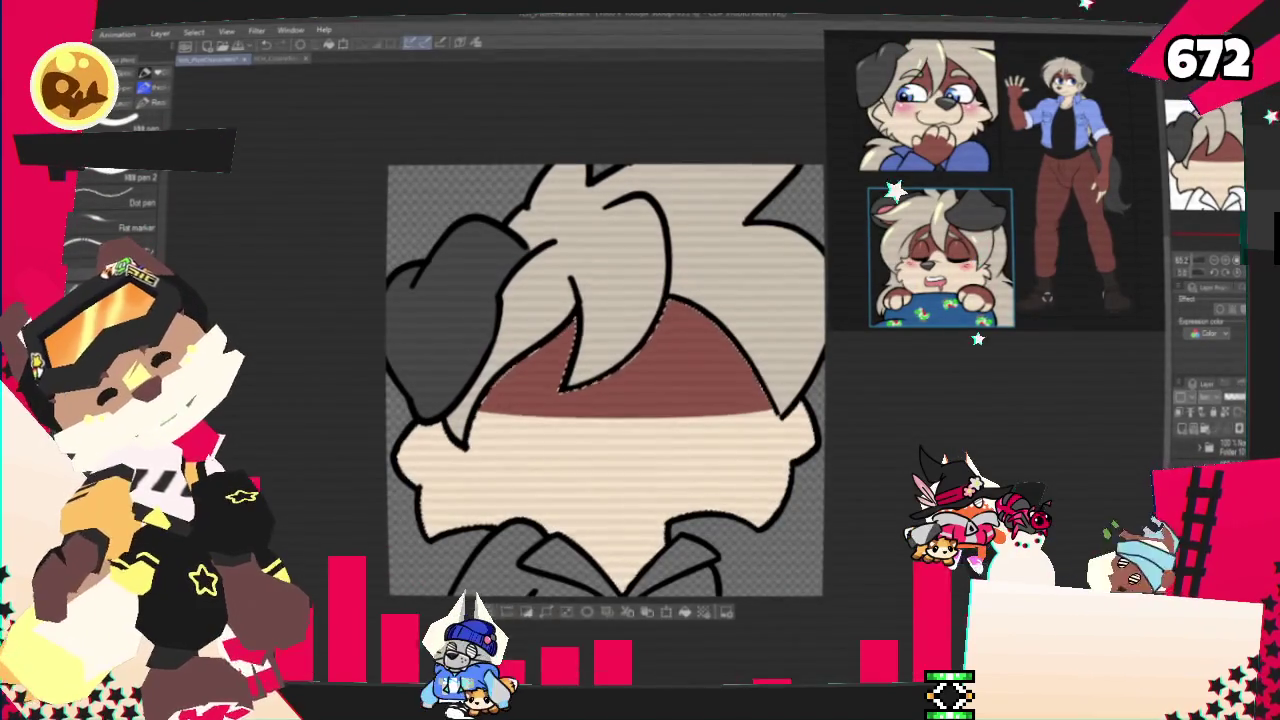
- Fill the collar blue, undoing a stray pen stroke afterward
key(g)
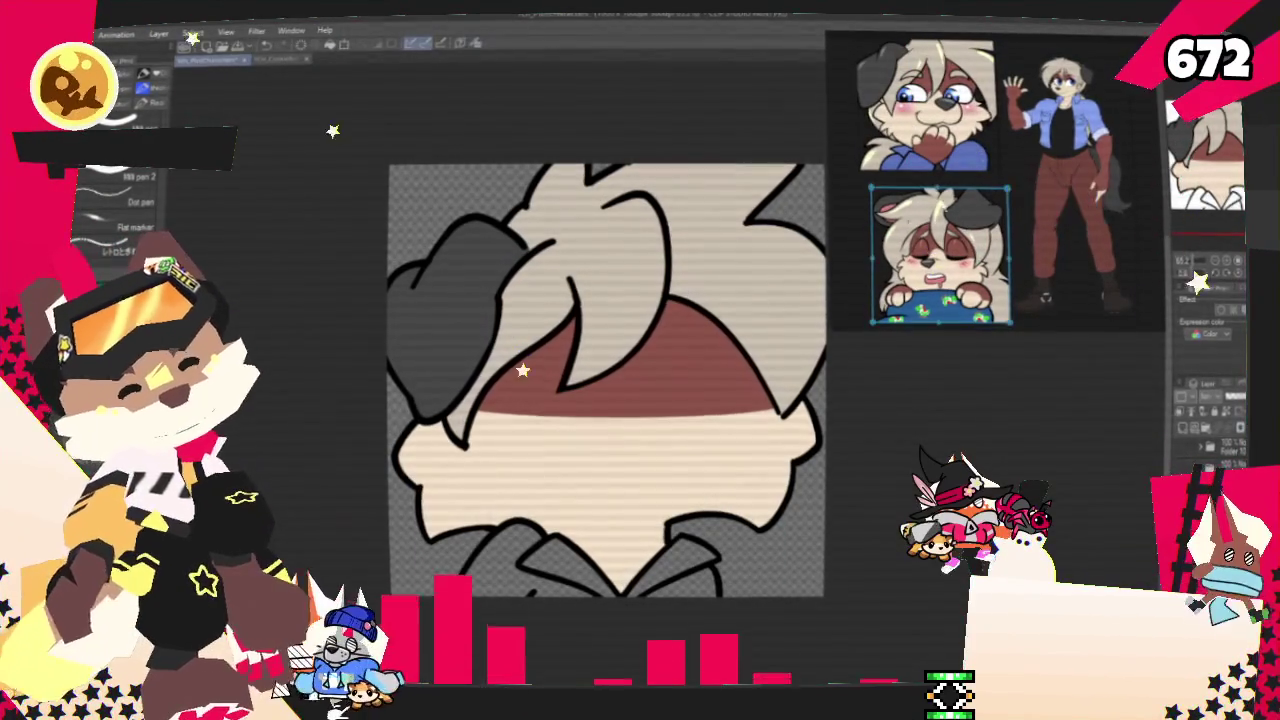
click(690, 556)
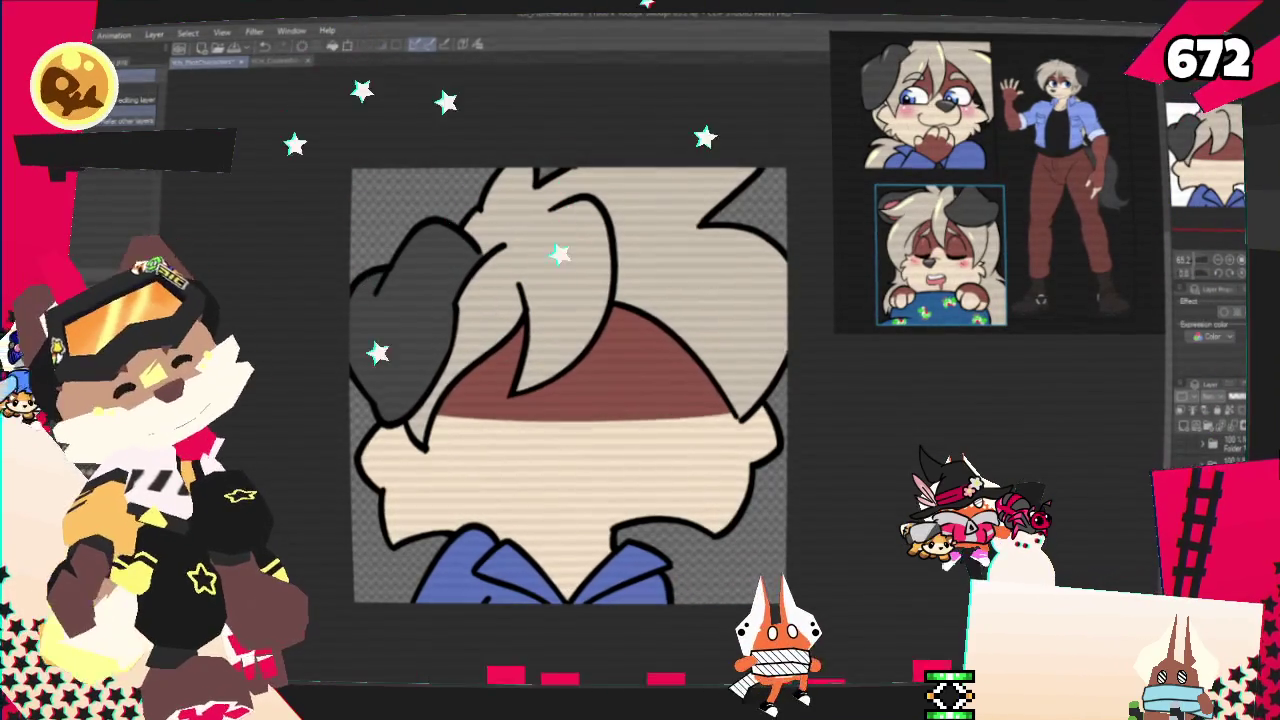
key(p)
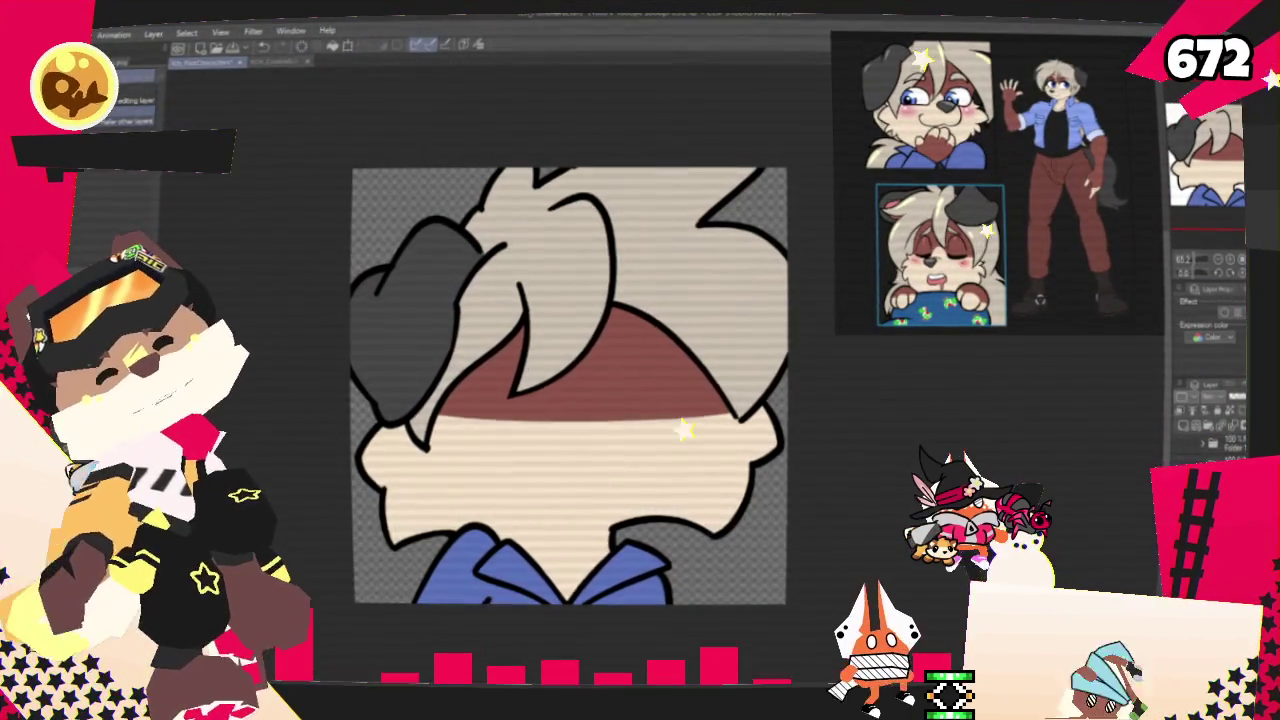
drag(740, 180, 780, 245)
key(ctrl+z)
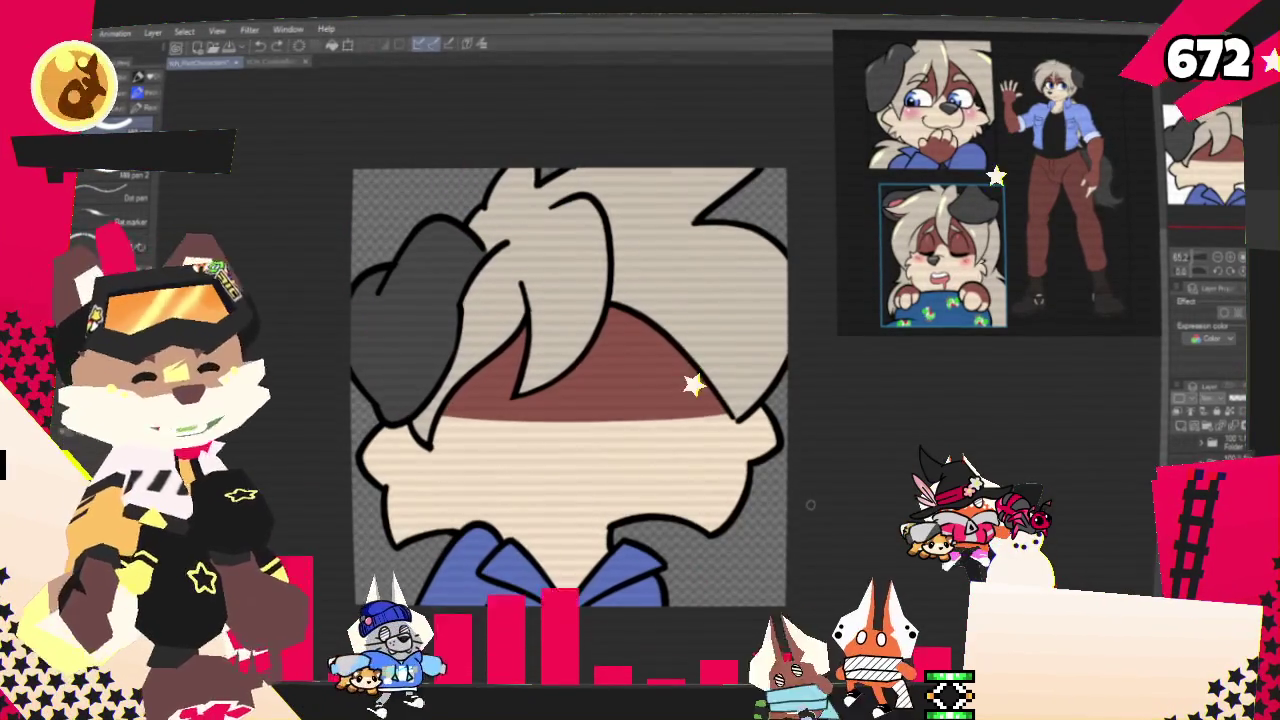
scroll(600, 420, down, 1)
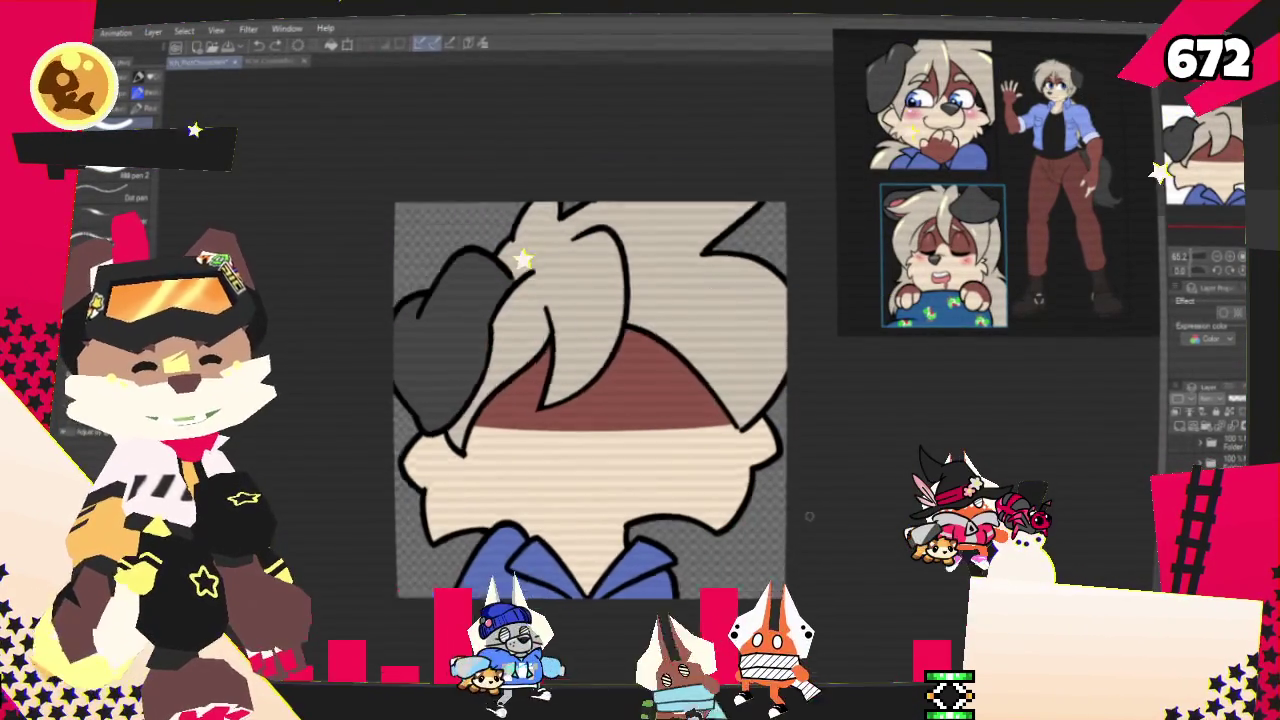
scroll(580, 410, down, 2)
scroll(573, 403, up, 2)
scroll(573, 403, up, 1)
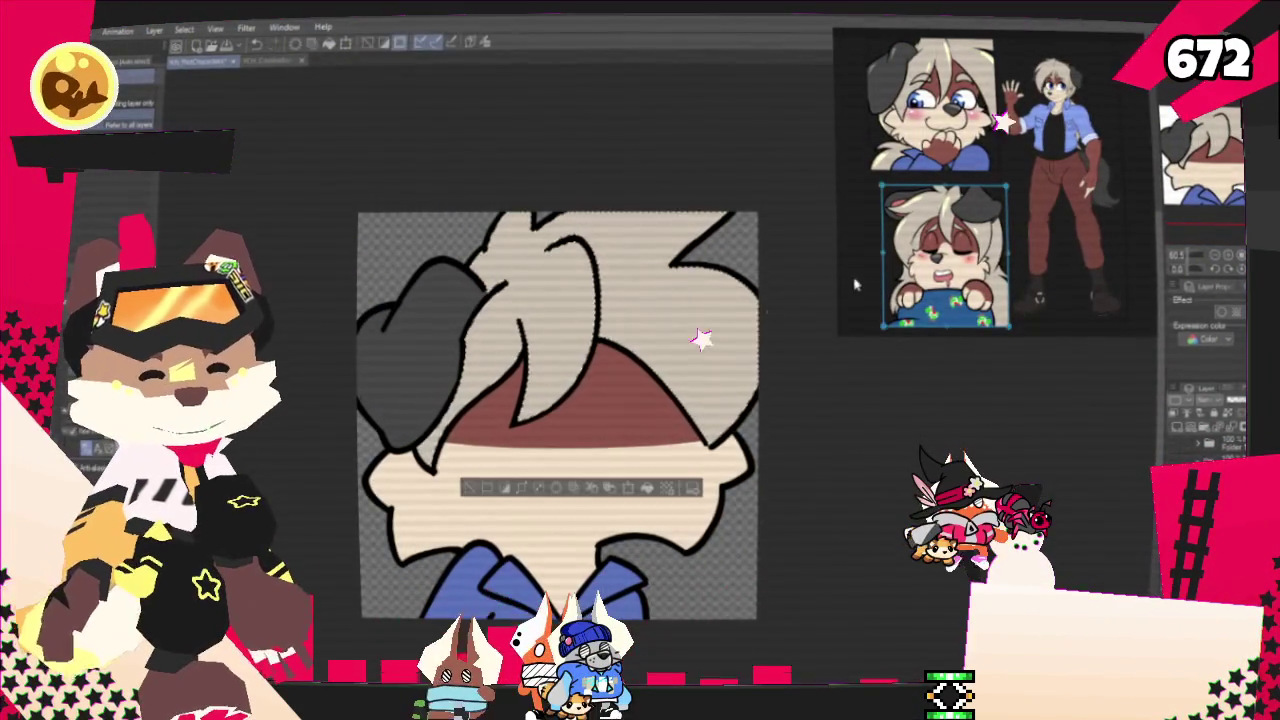
scroll(855, 285, up, 2)
scroll(855, 285, up, 2)
scroll(855, 285, up, 1)
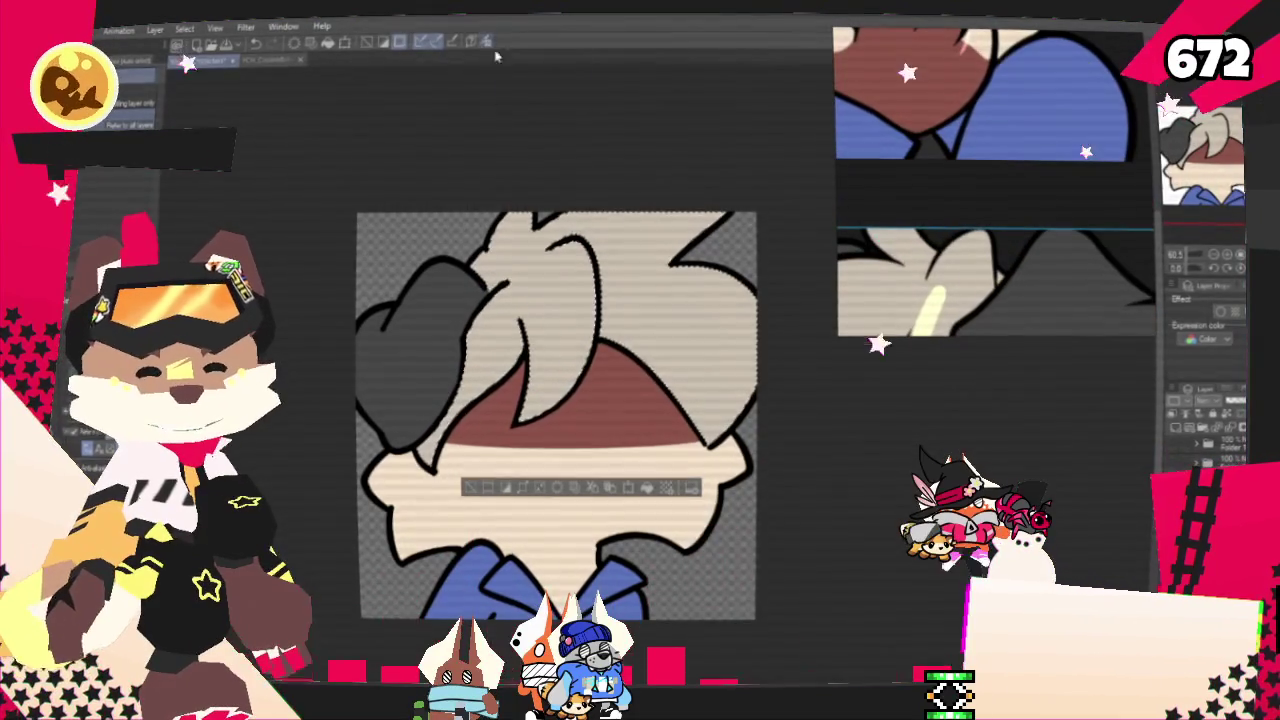
- Sample a reference colour and paint pale yellow highlights on the upper-right and middle hair strands
click(486, 41)
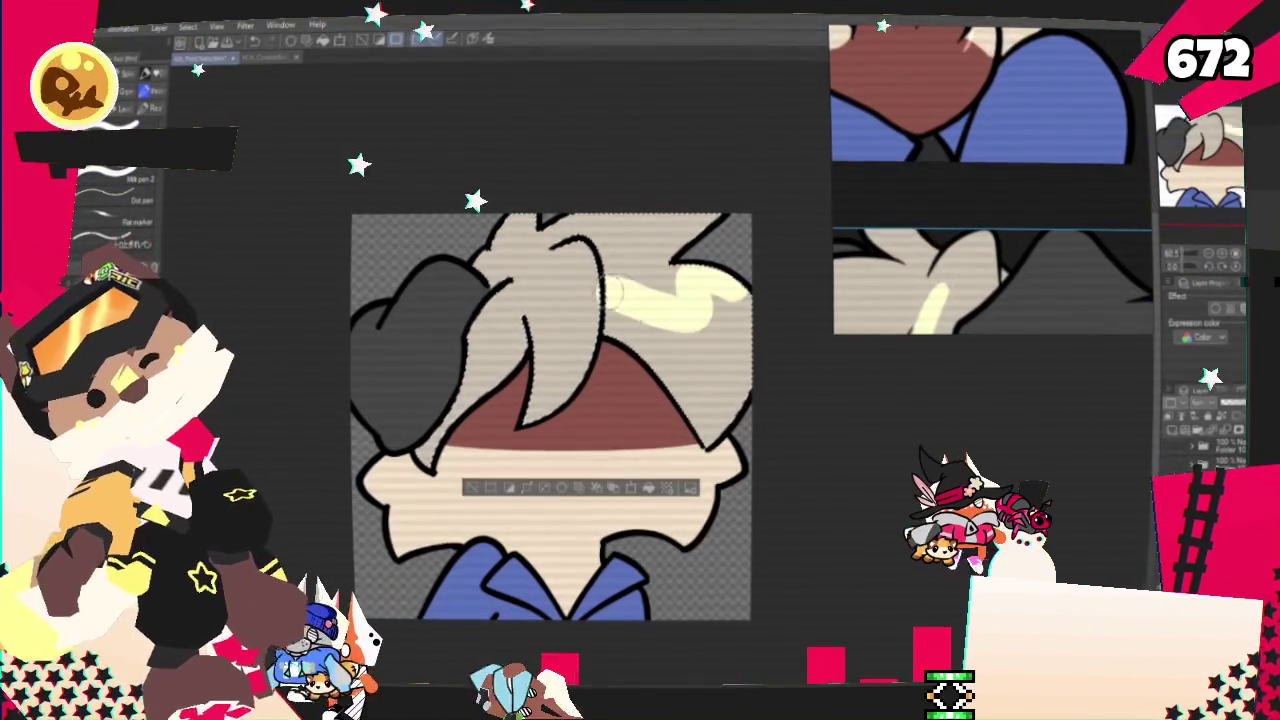
drag(709, 295, 632, 302)
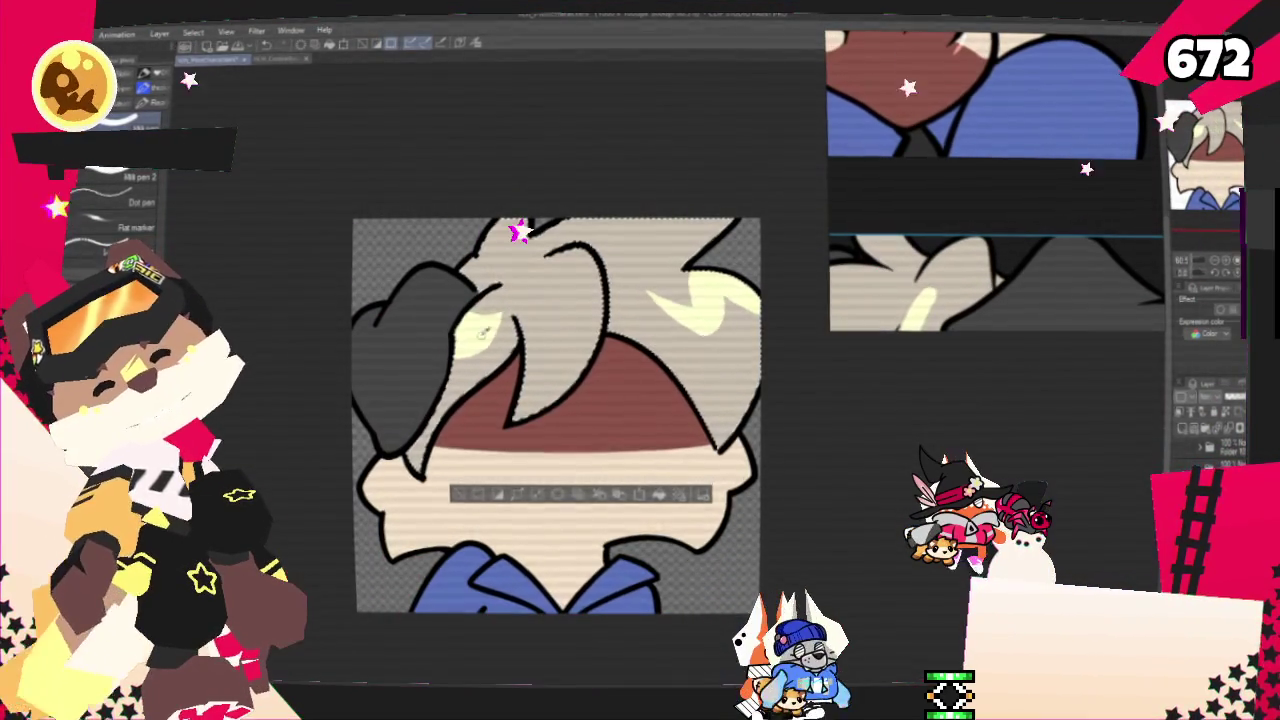
drag(533, 325, 528, 352)
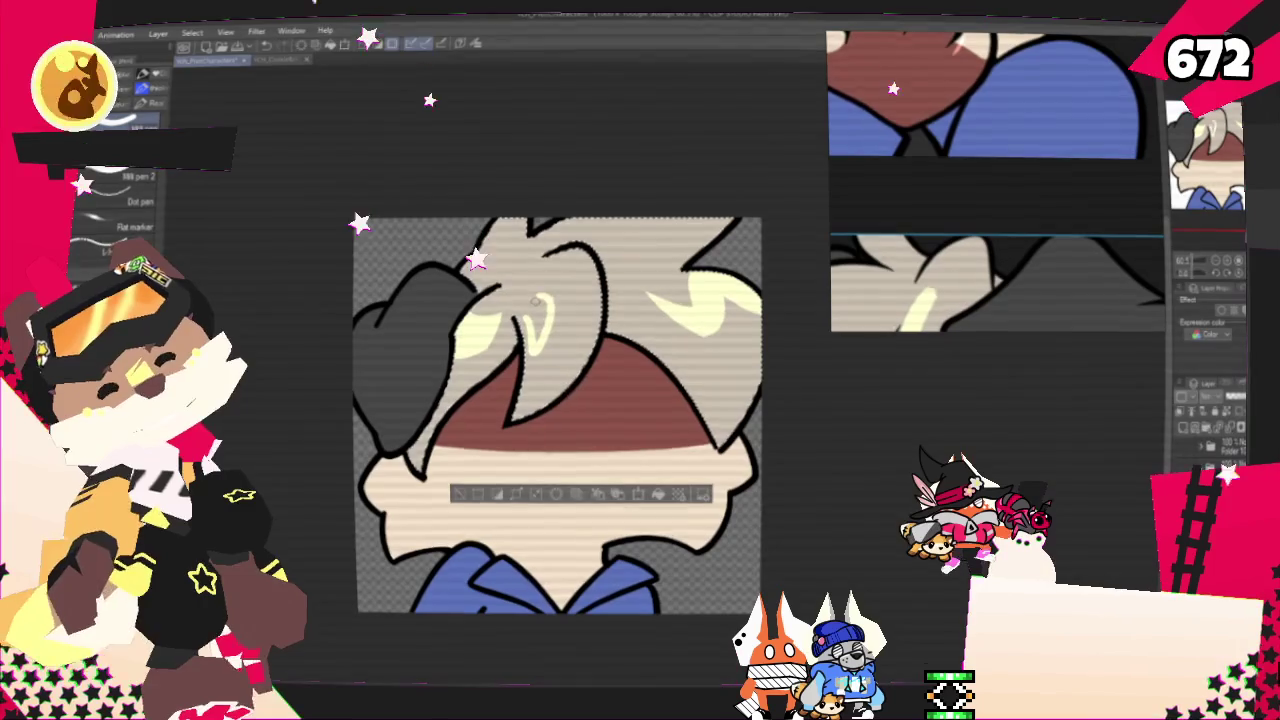
drag(541, 305, 536, 342)
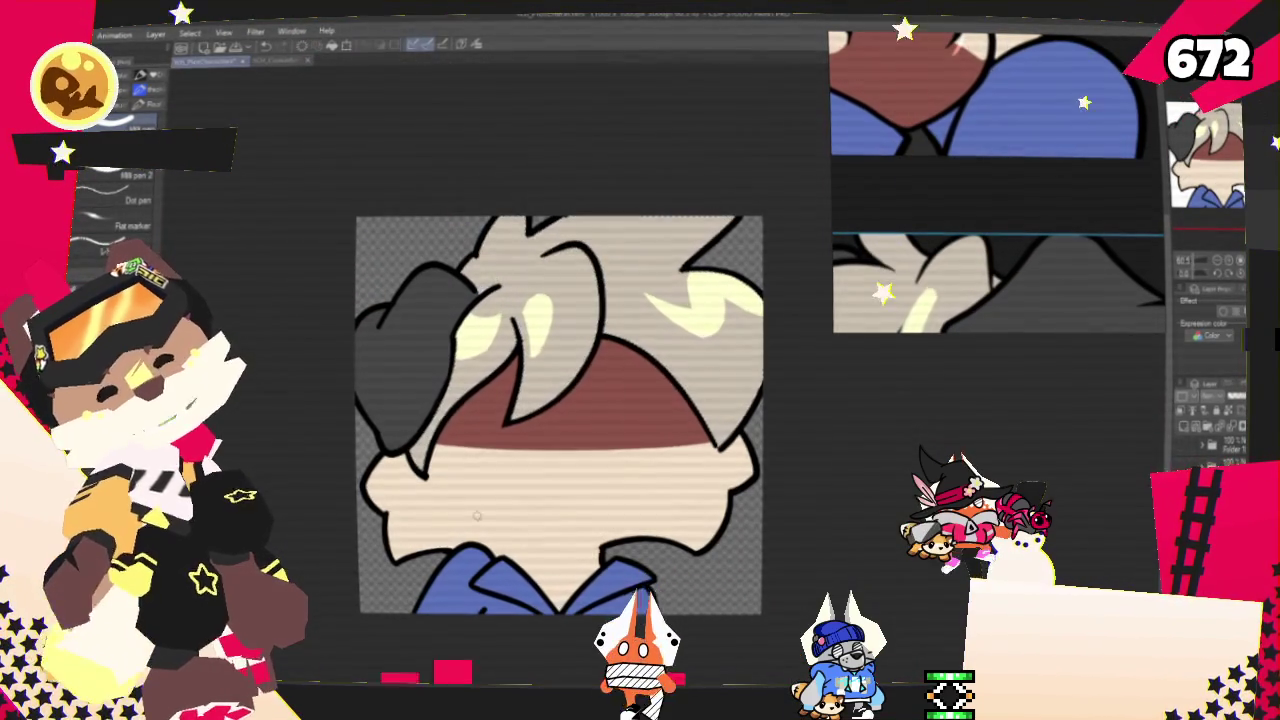
- Clear the selection and start exporting the drawing from the File menu
key(ctrl+d)
scroll(478, 515, down, 1)
scroll(460, 480, down, 2)
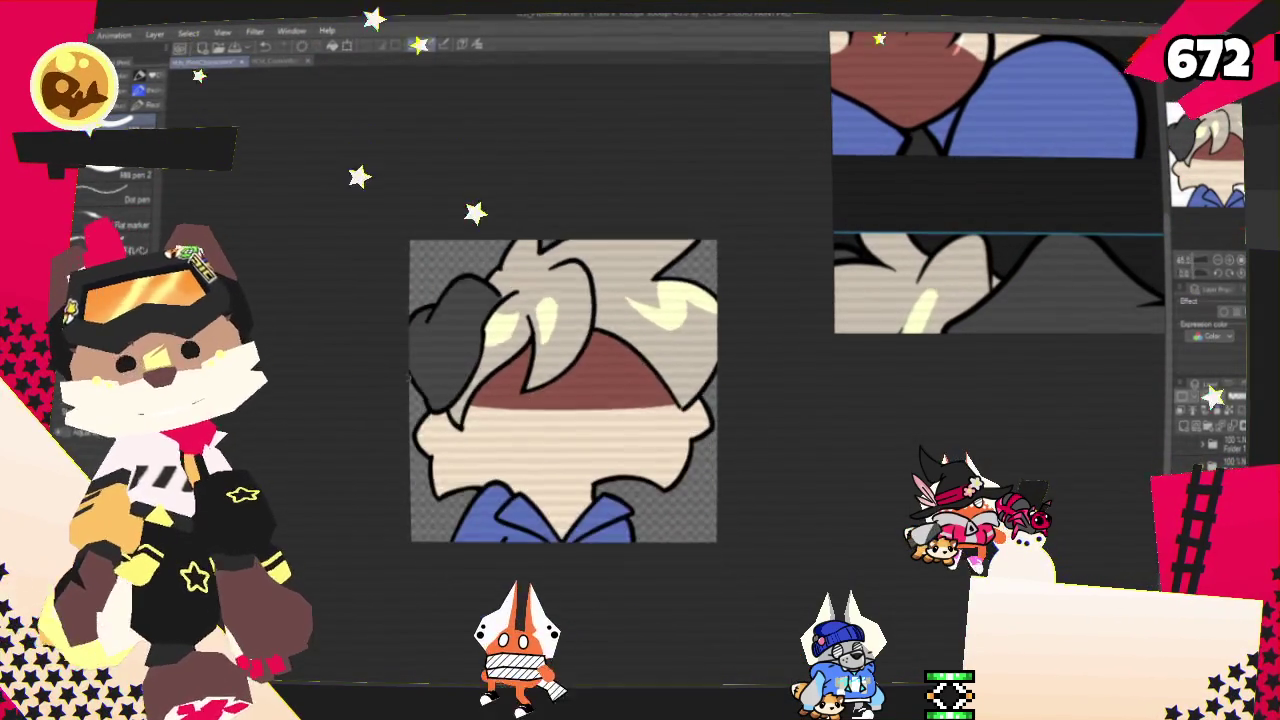
scroll(430, 420, down, 3)
scroll(391, 368, up, 3)
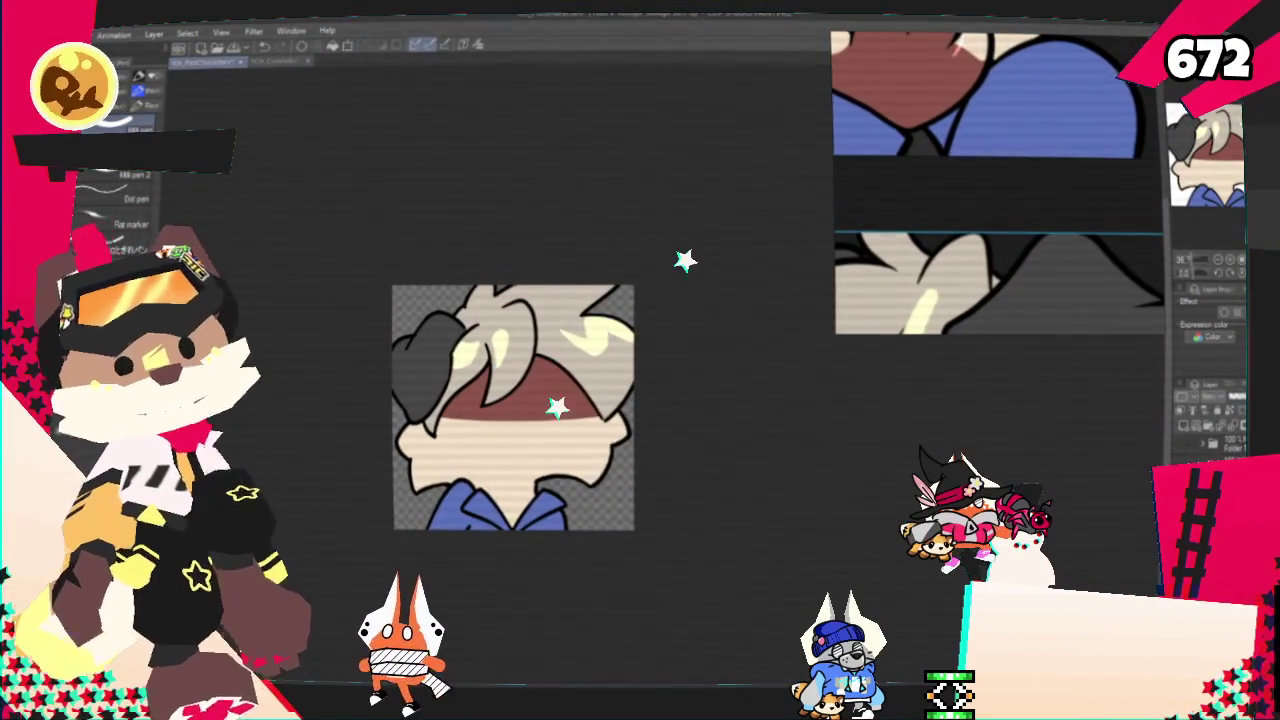
click(55, 33)
mouse_move(207, 204)
click(319, 220)
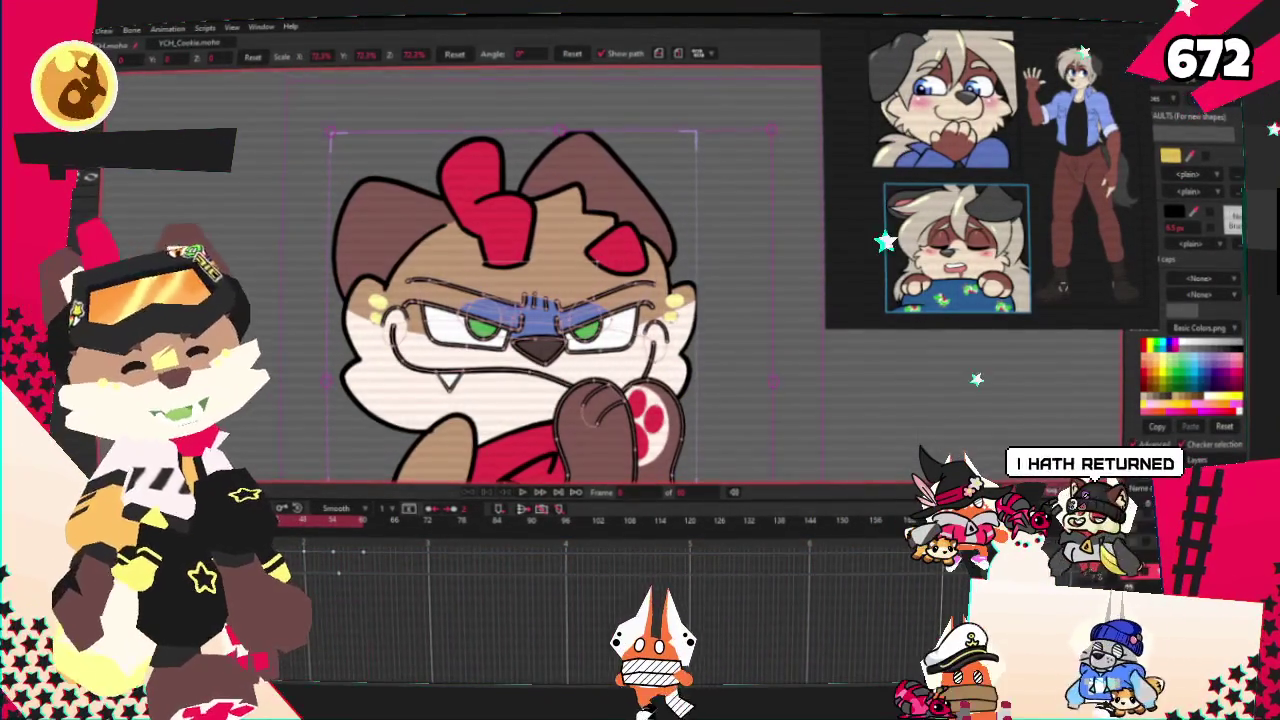
- Open the Layer Settings of the character image layer in YCH_Cookie.moho
double_click(1135, 500)
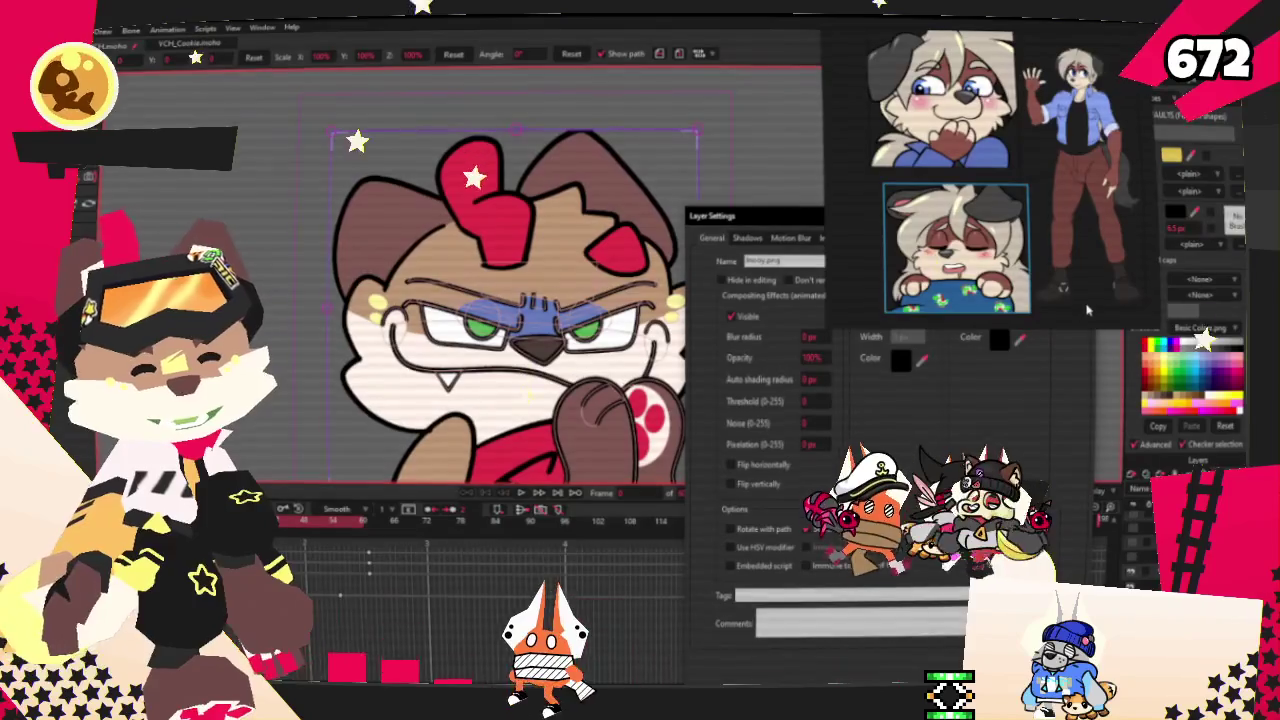
- Set the image layer's source to the Skiddog picture and close Layer Settings
click(831, 238)
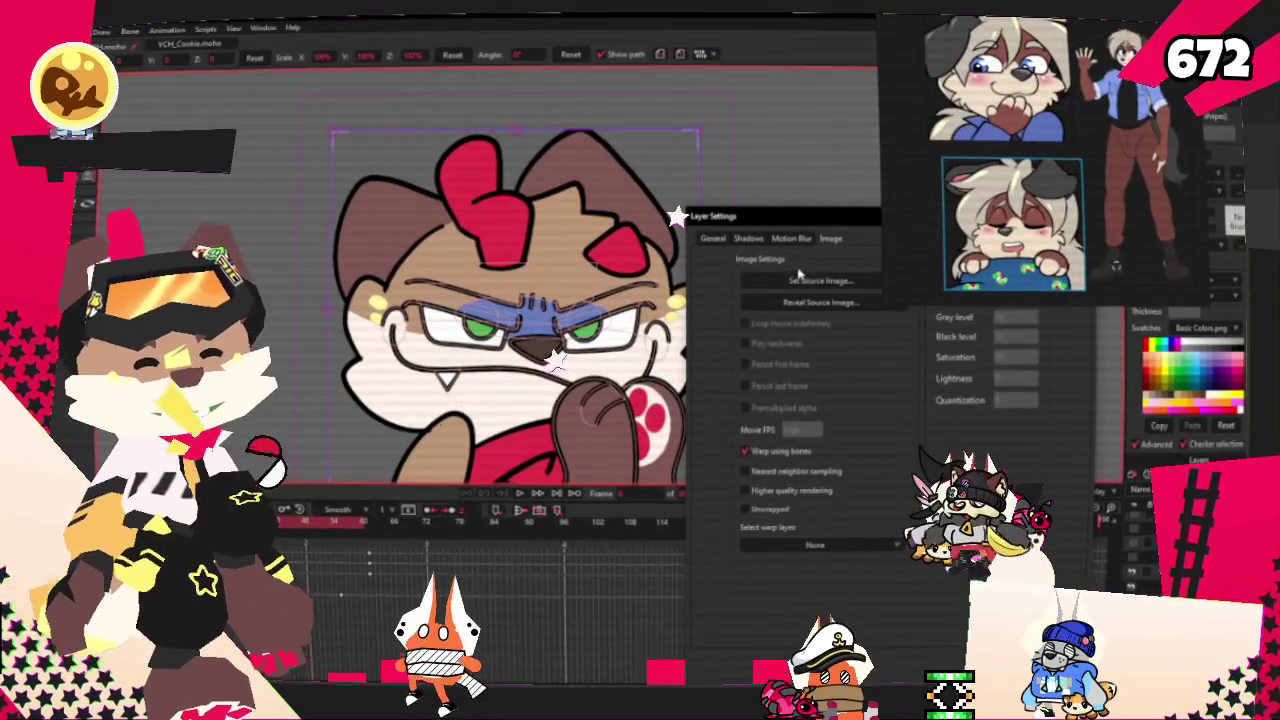
click(793, 283)
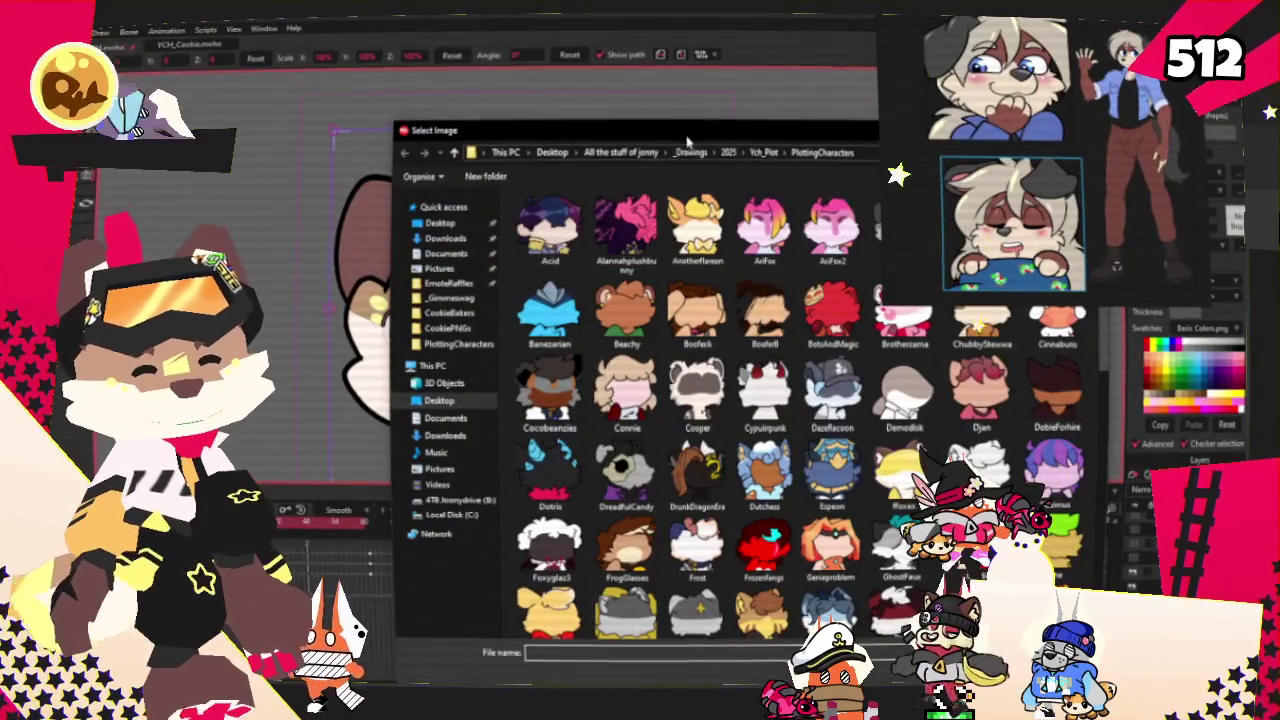
scroll(648, 368, down, 5)
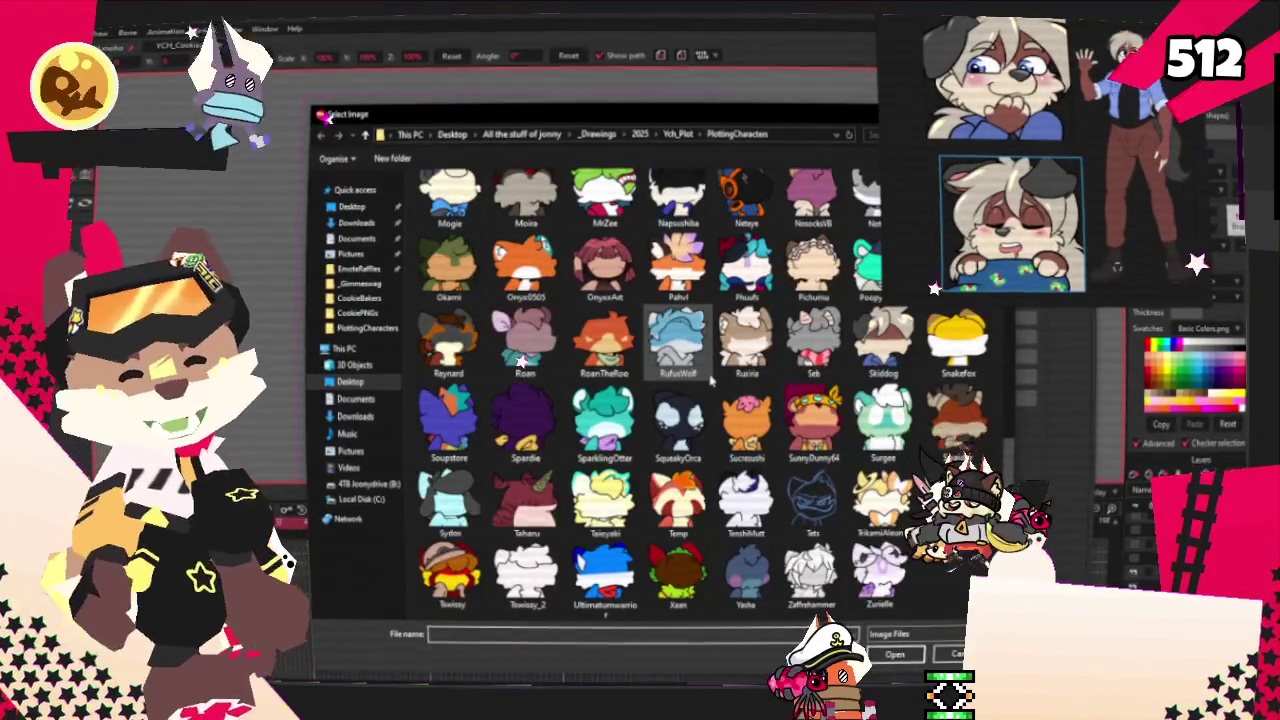
scroll(645, 365, up, 5)
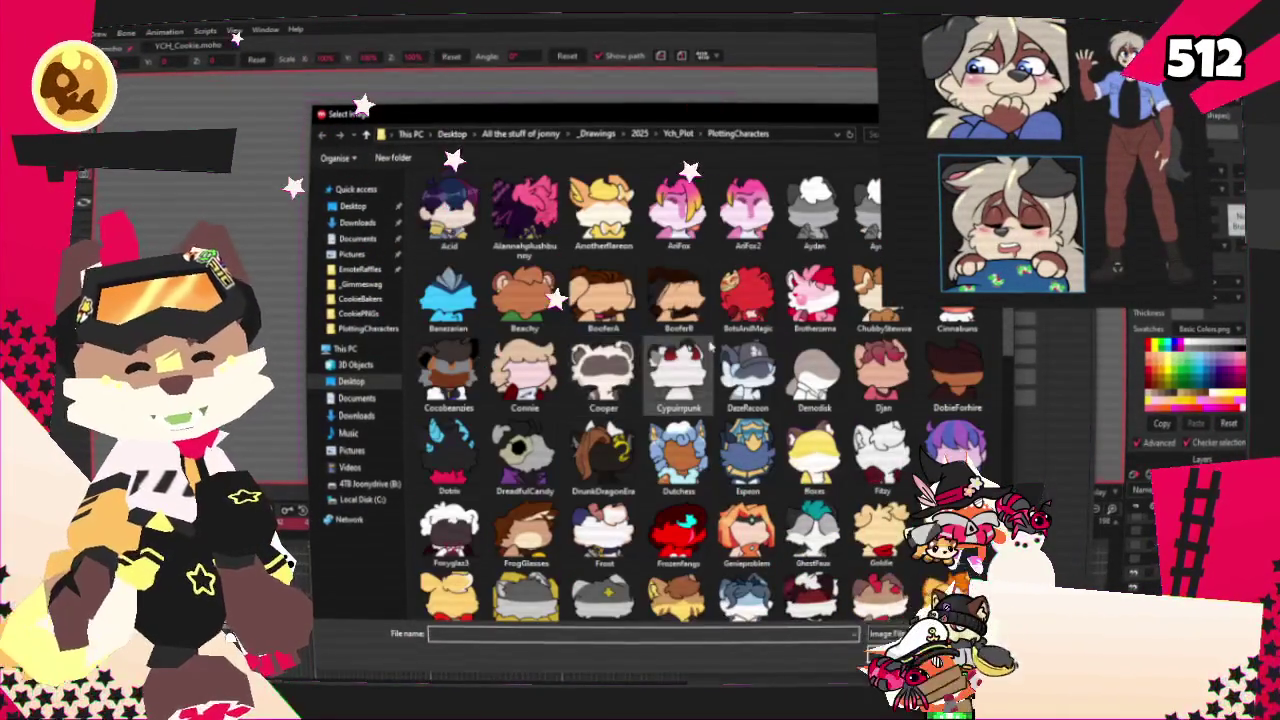
scroll(710, 345, down, 3)
scroll(705, 400, down, 2)
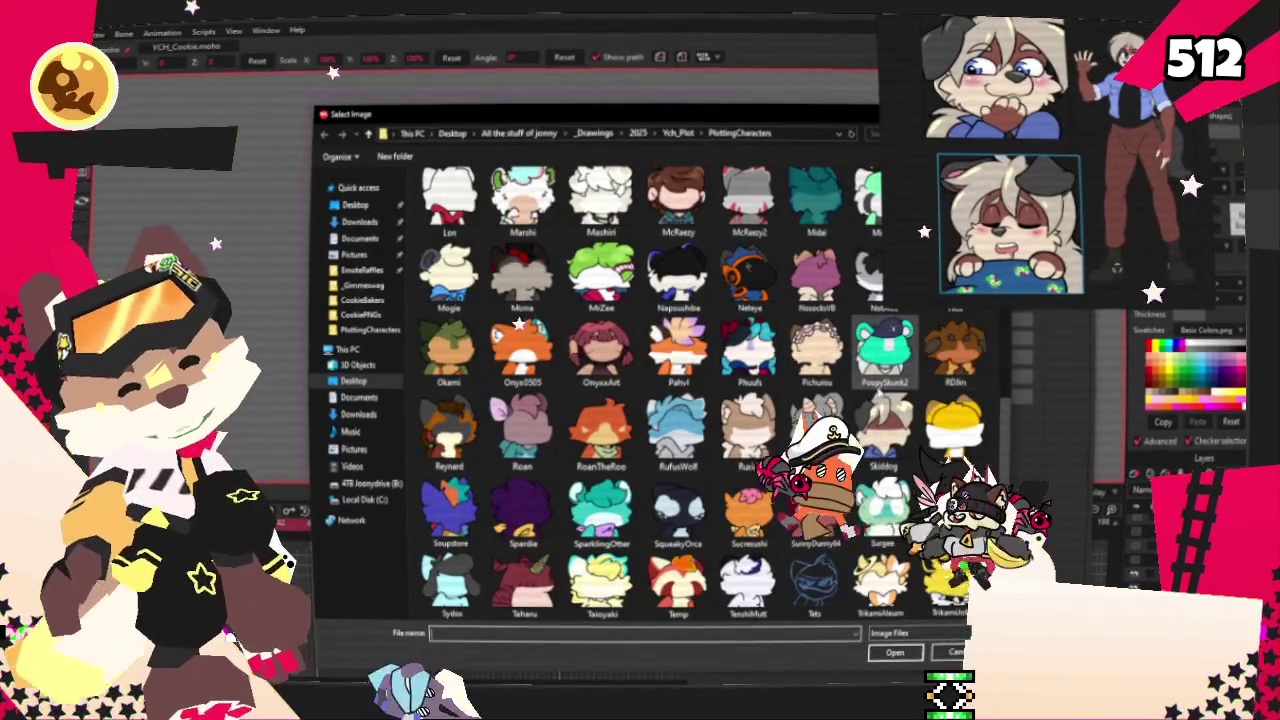
click(883, 430)
click(902, 652)
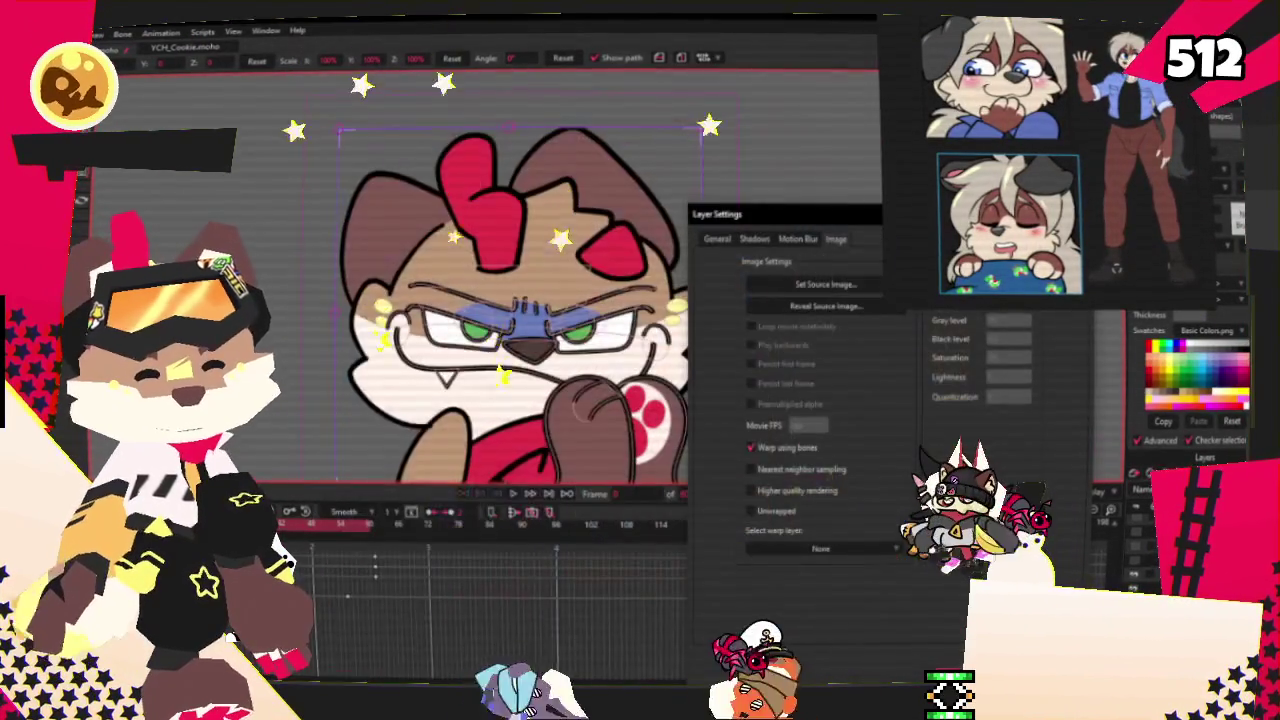
key(Return)
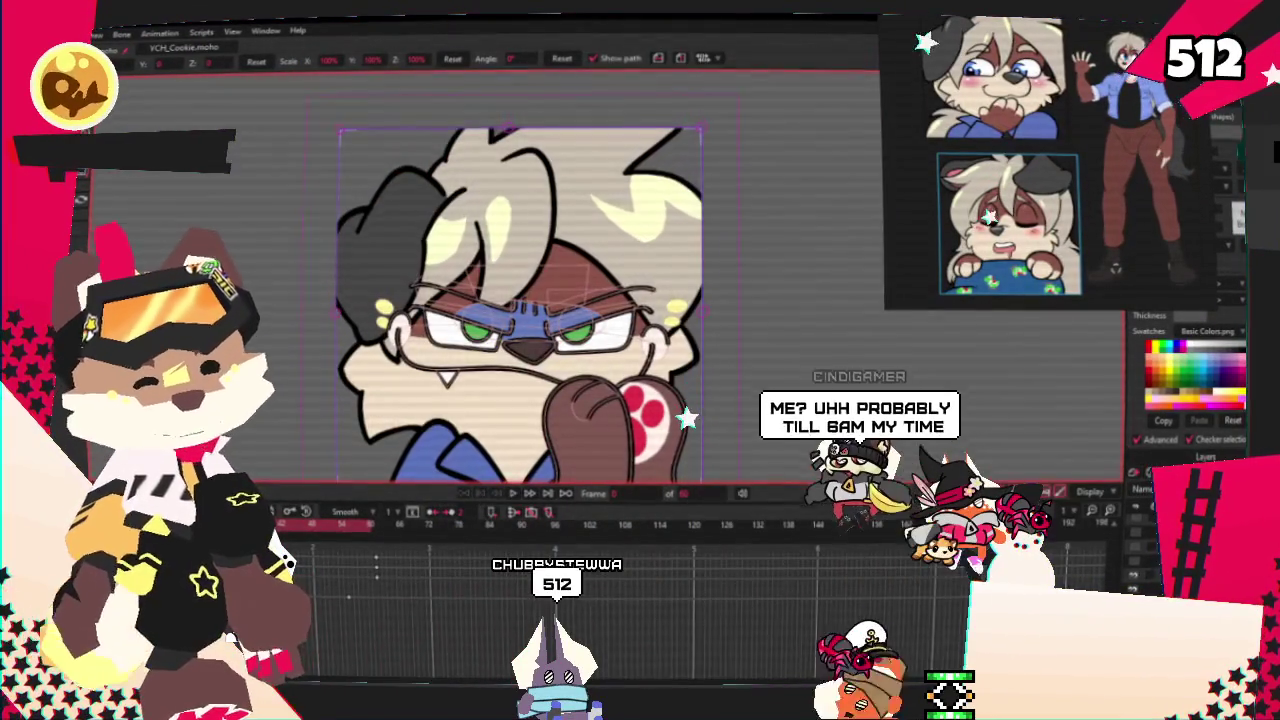
- Bring the character into view, delete the selected paw shape and move the reference pictures aside
drag(340, 290, 545, 258)
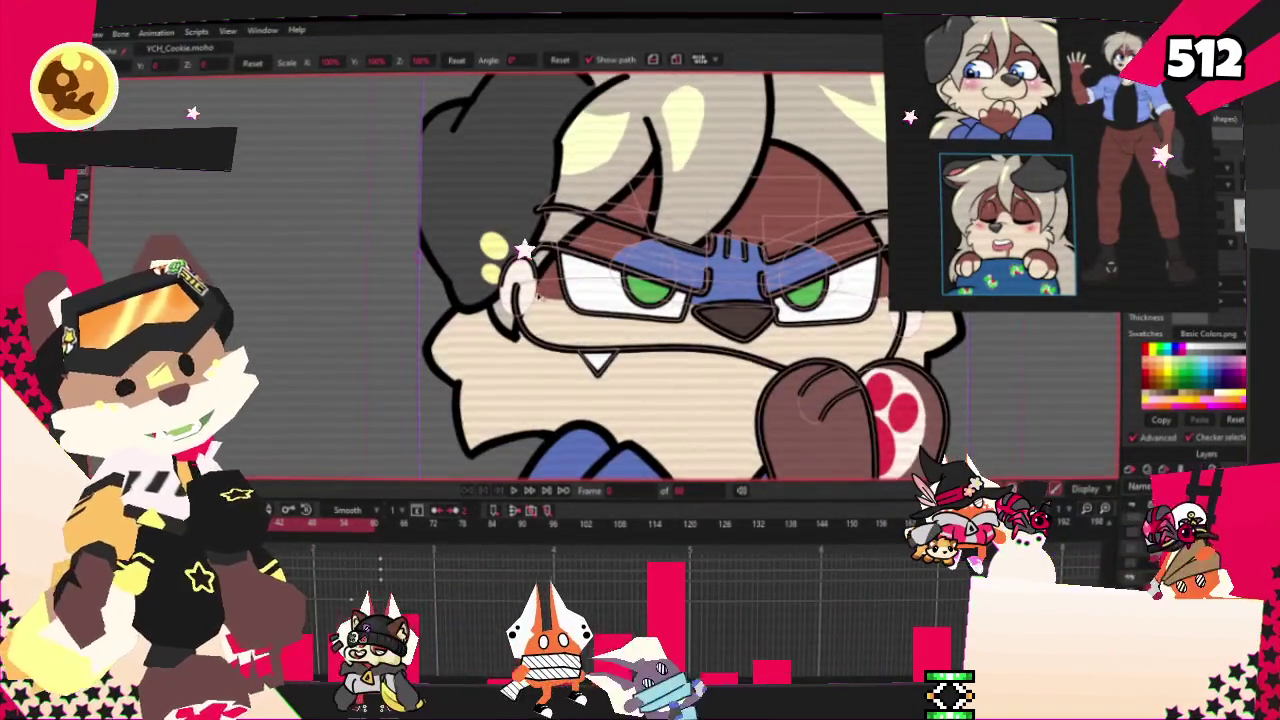
click(432, 127)
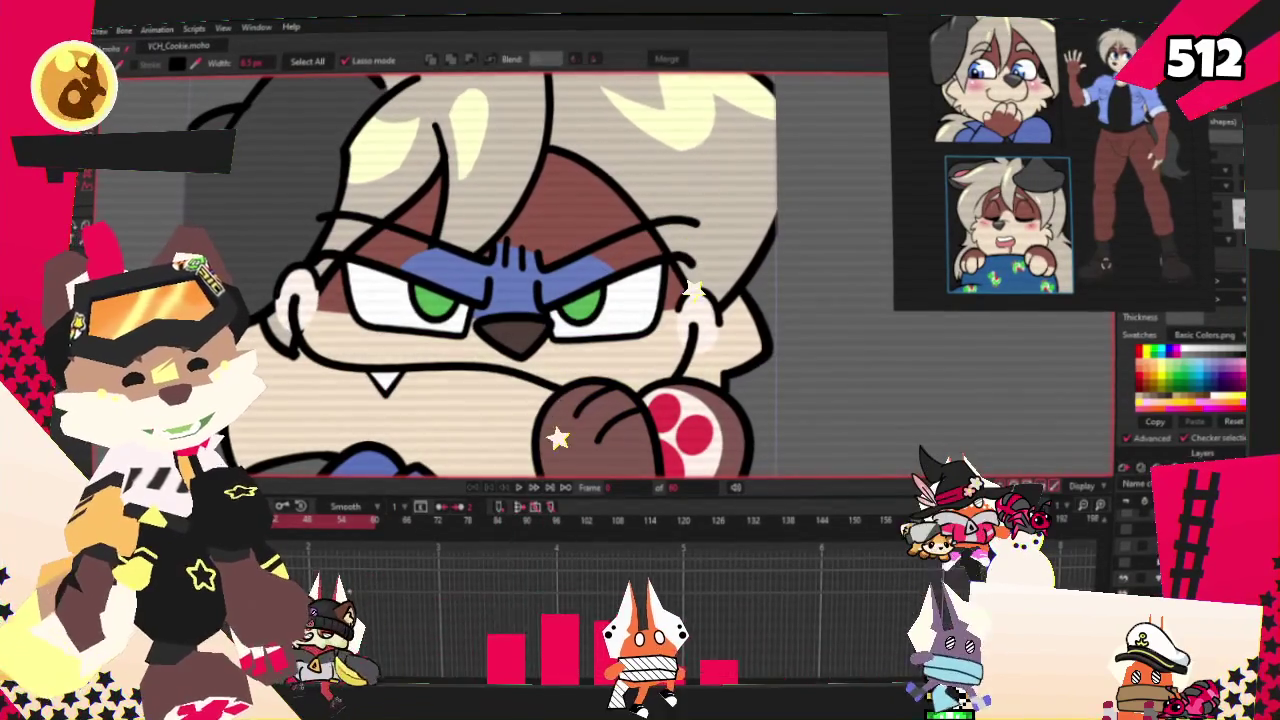
key(Delete)
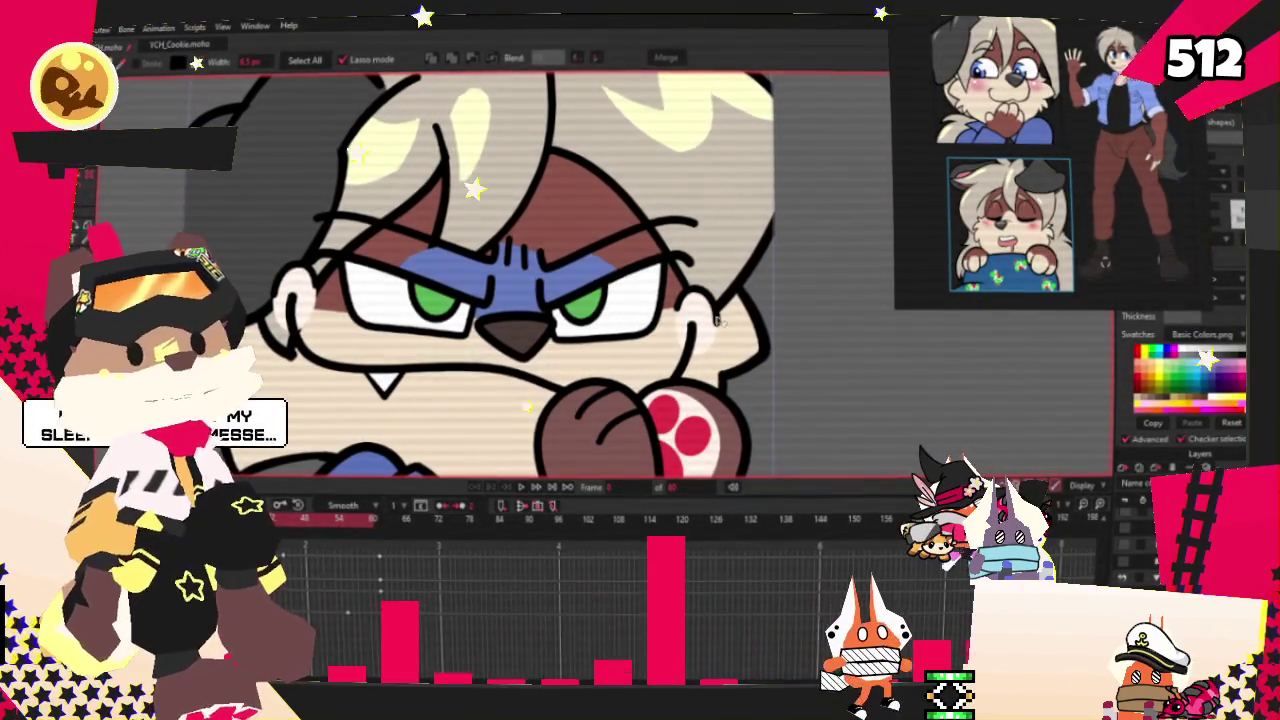
key(f)
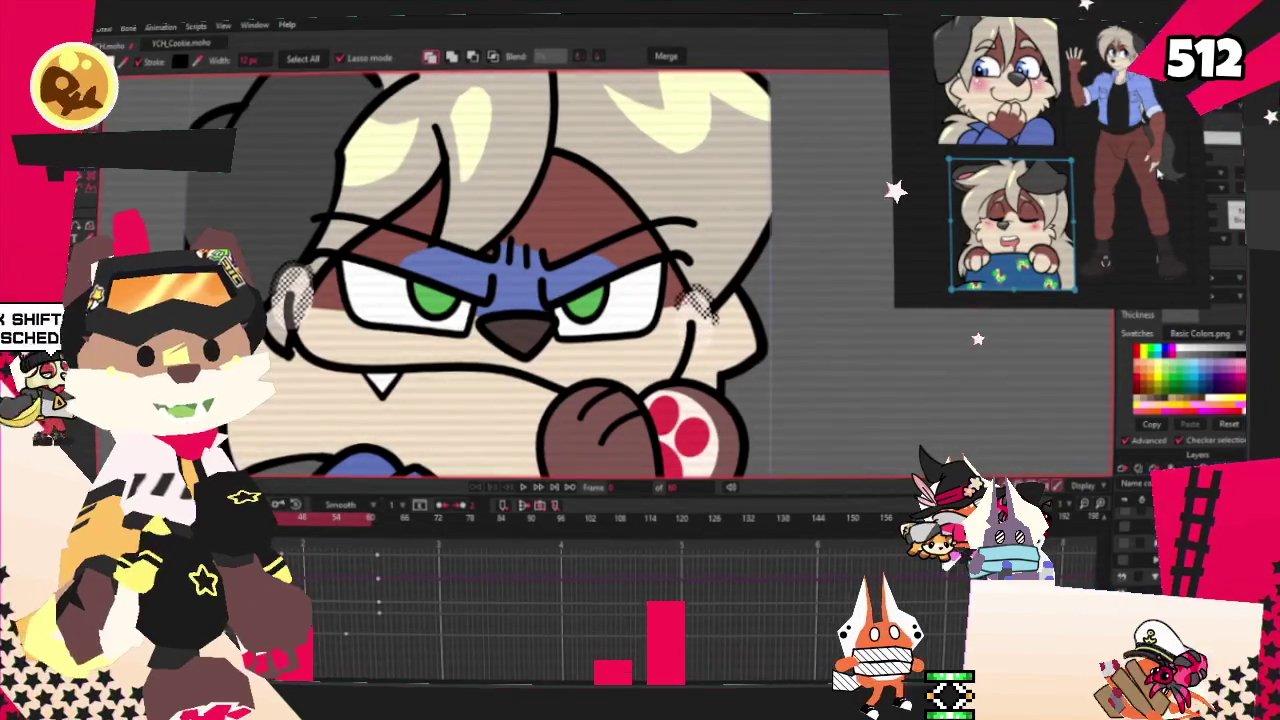
drag(1083, 130, 995, 130)
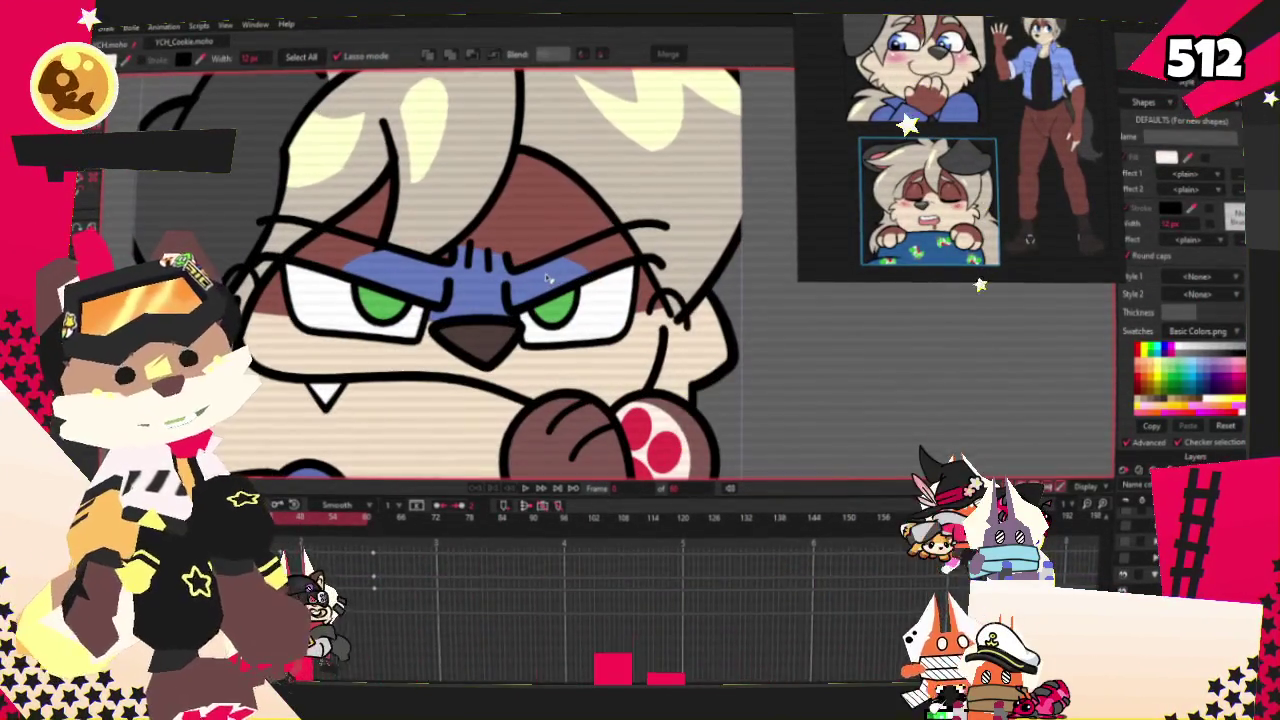
- Change the mask's fill from bright blue to a muted purplish blue
scroll(975, 165, down, 5)
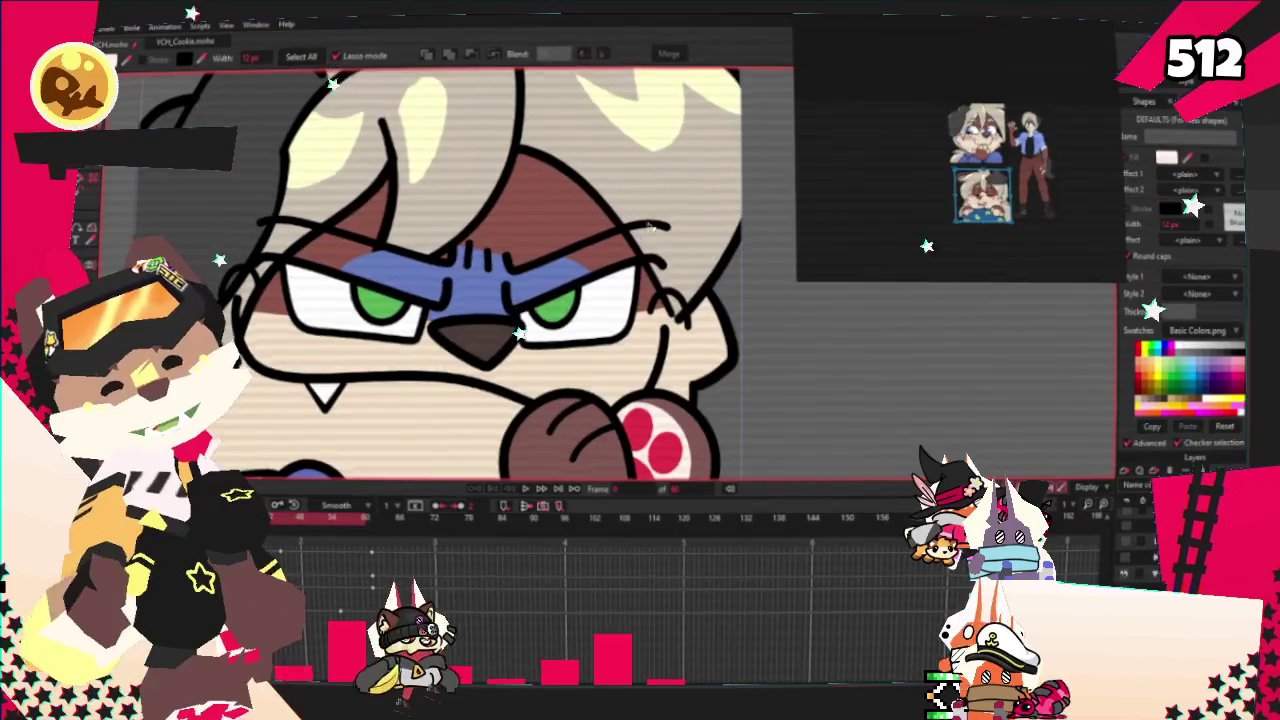
scroll(650, 226, down, 1)
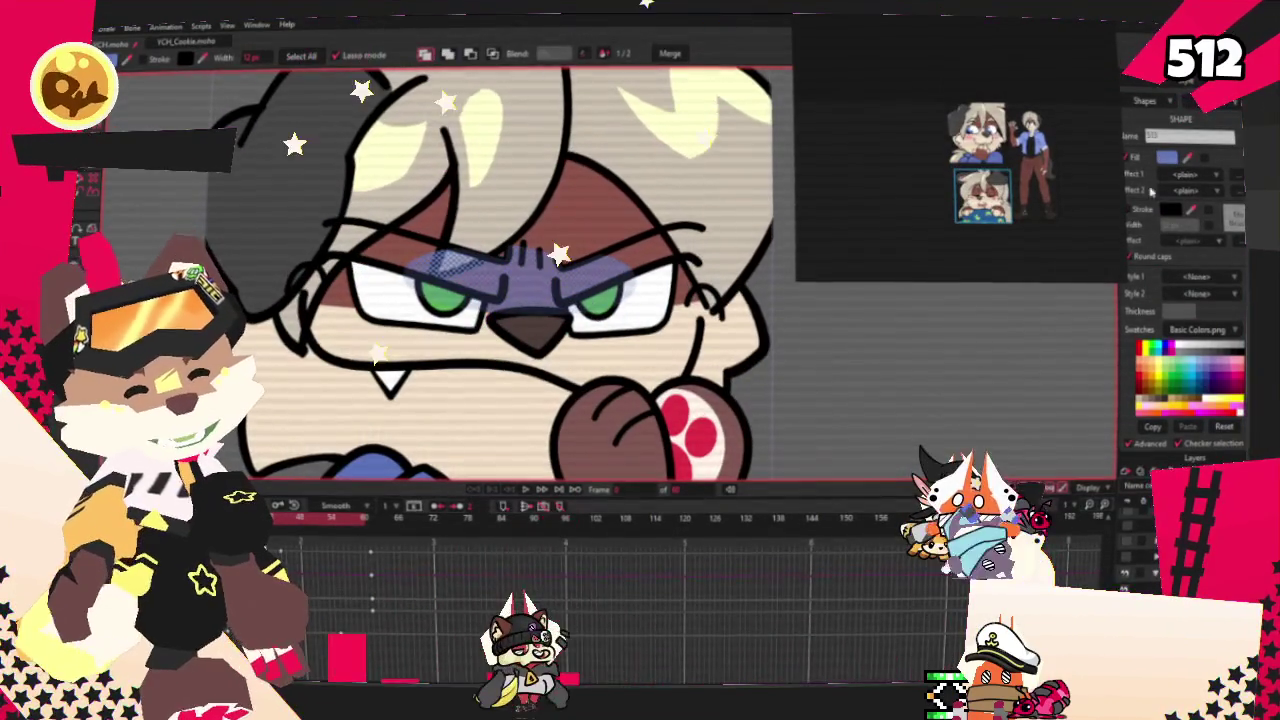
click(1166, 158)
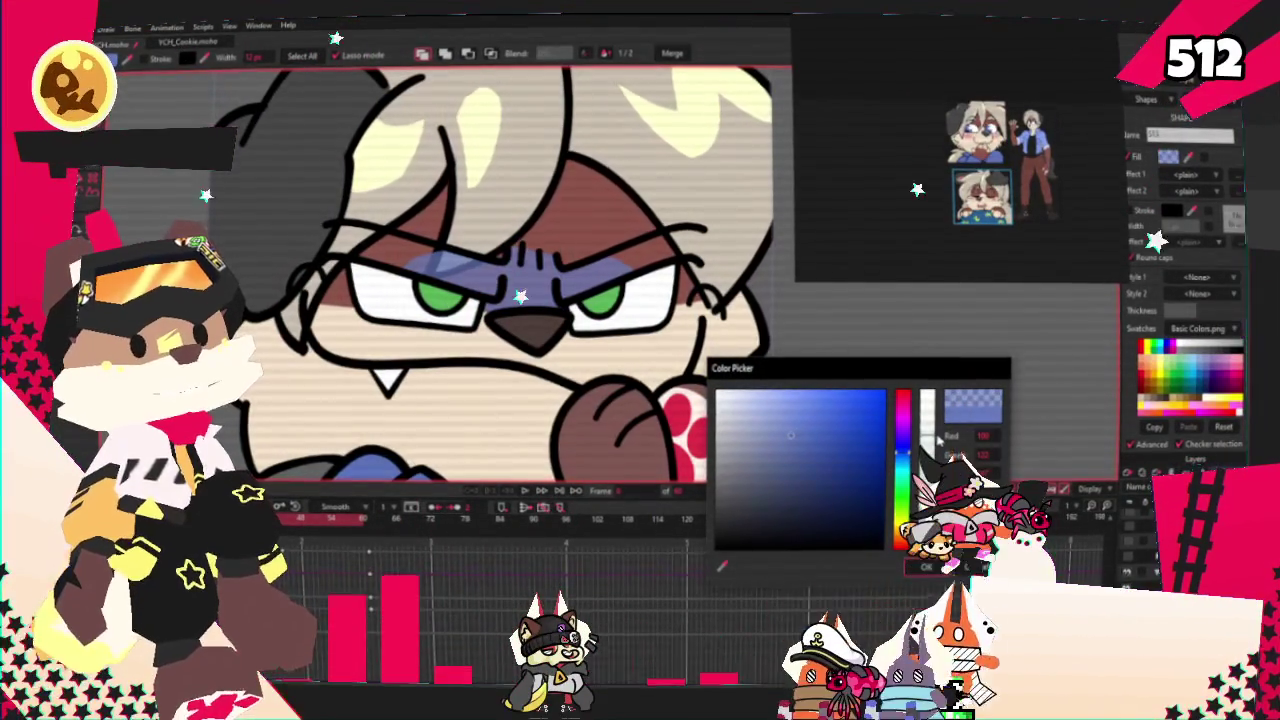
key(Return)
scroll(720, 88, up, 1)
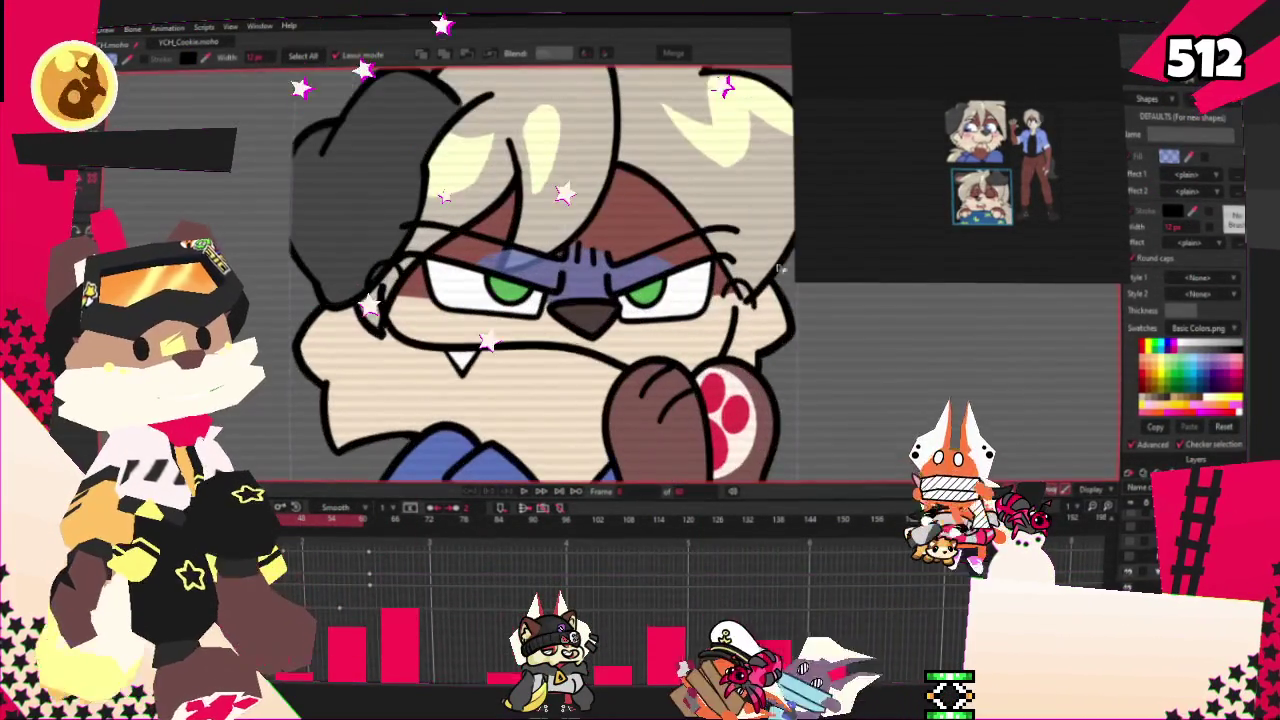
scroll(975, 140, up, 2)
scroll(975, 140, up, 3)
scroll(975, 140, up, 2)
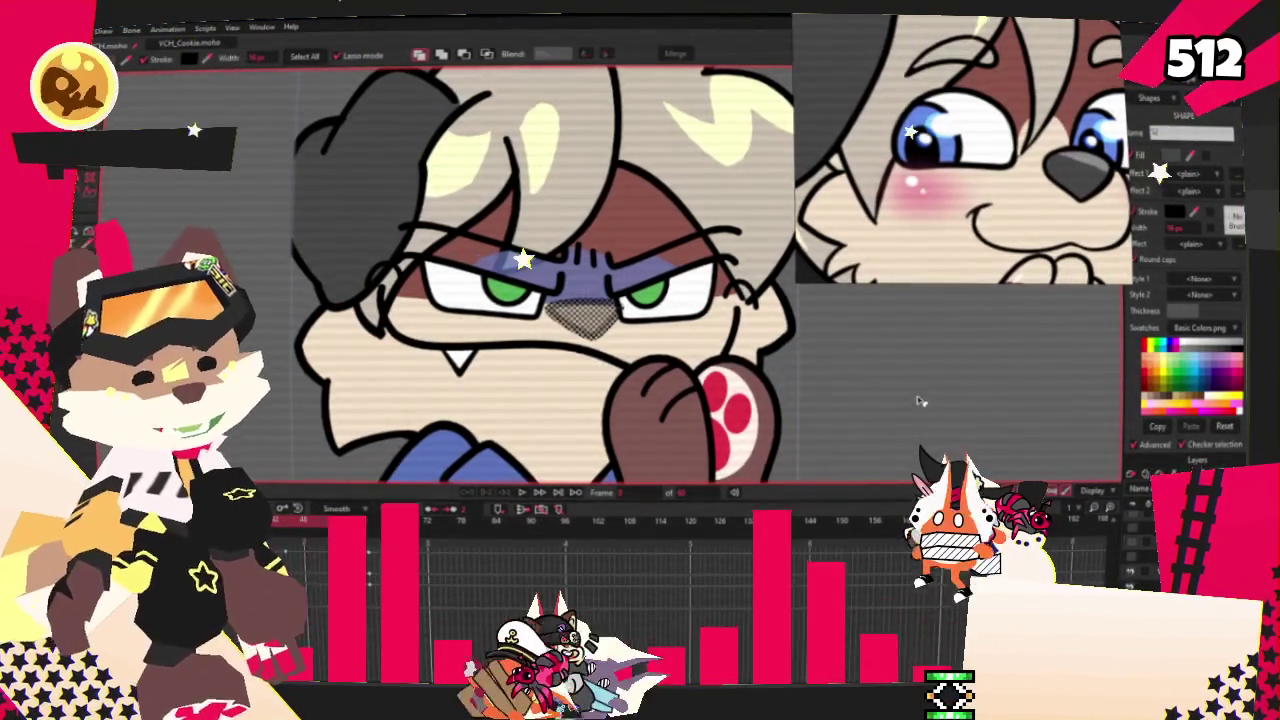
scroll(771, 378, up, 2)
scroll(754, 375, down, 2)
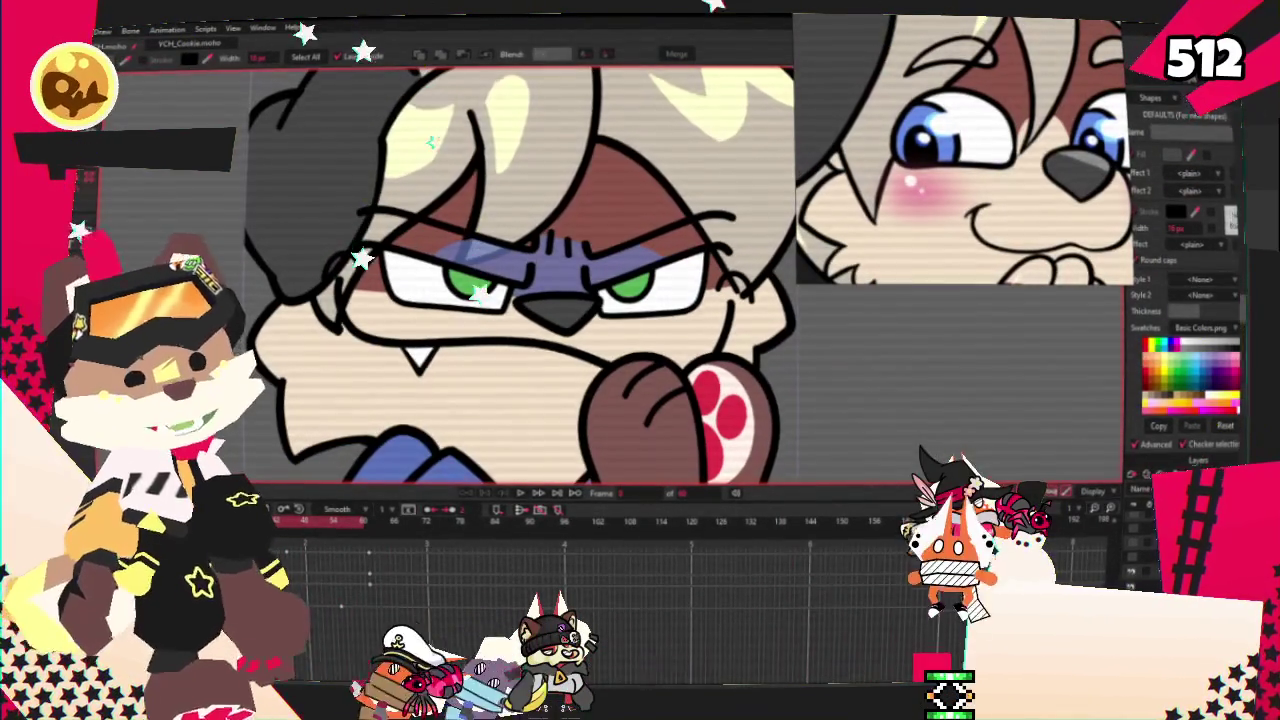
scroll(475, 250, up, 2)
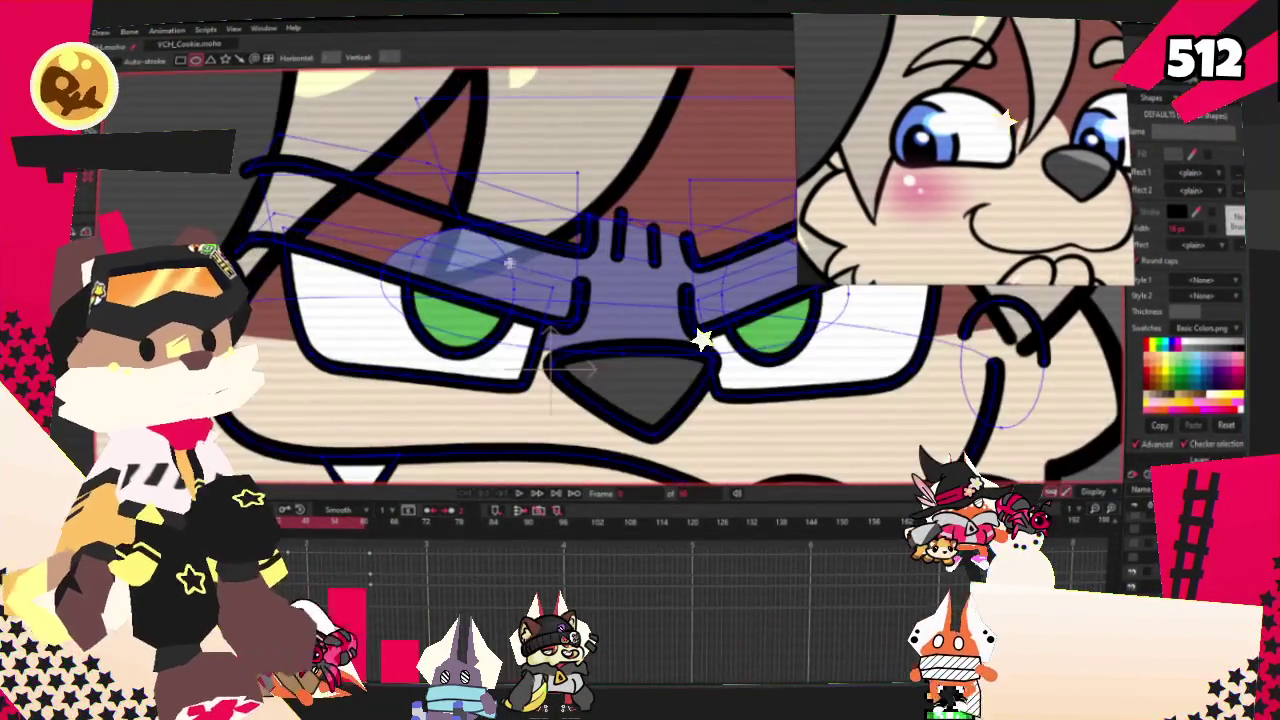
- Reshape the glasses outline point by point around the eyes and nose with Transform Points
key(q)
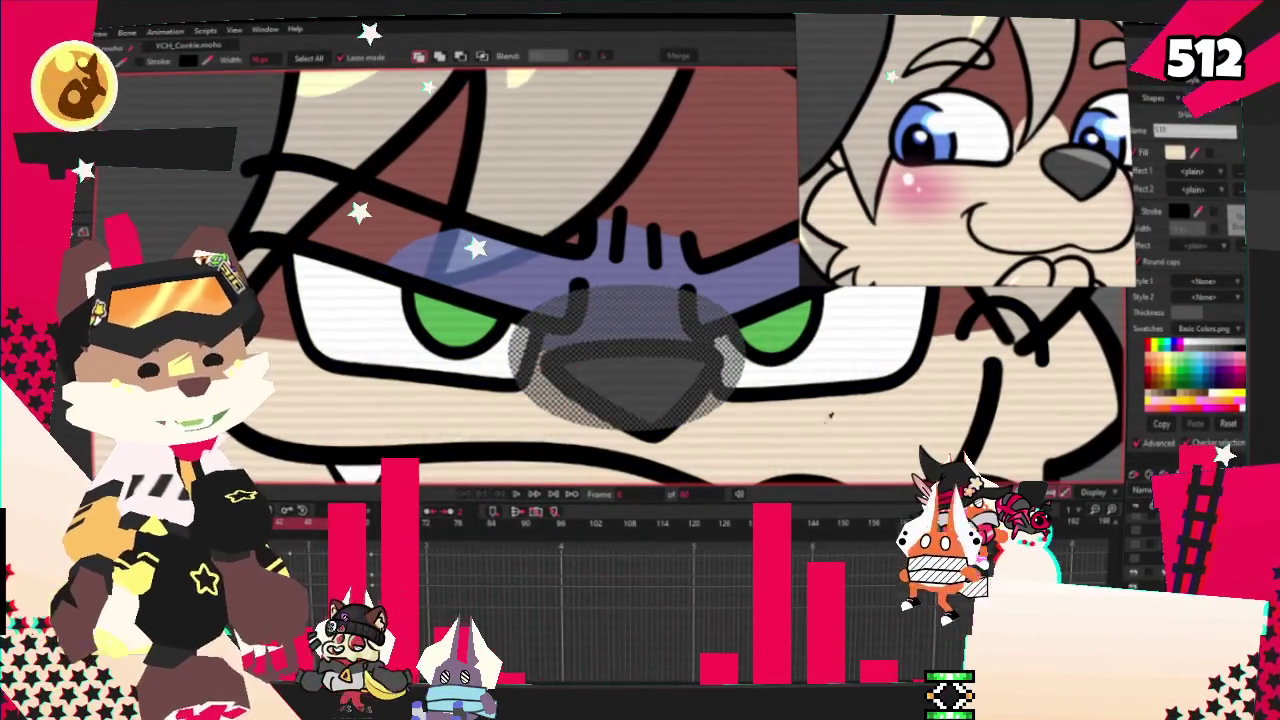
scroll(925, 410, down, 2)
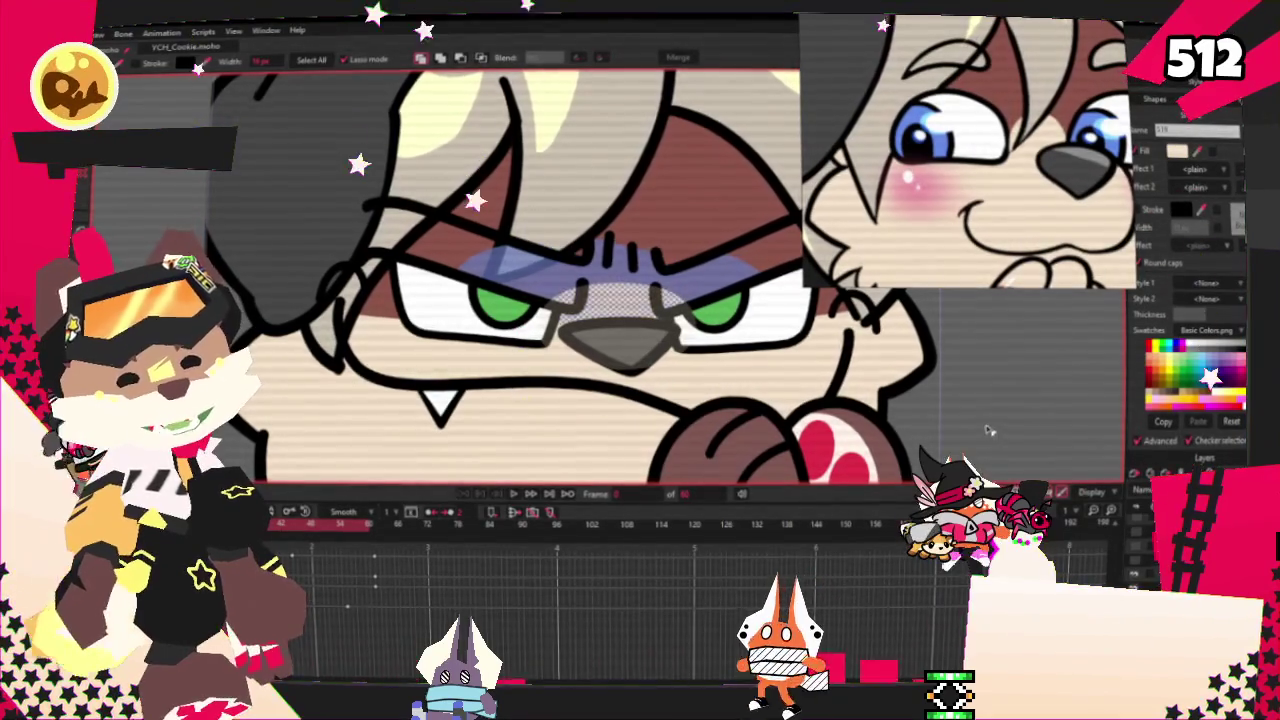
click(988, 430)
key(t)
scroll(760, 322, up, 2)
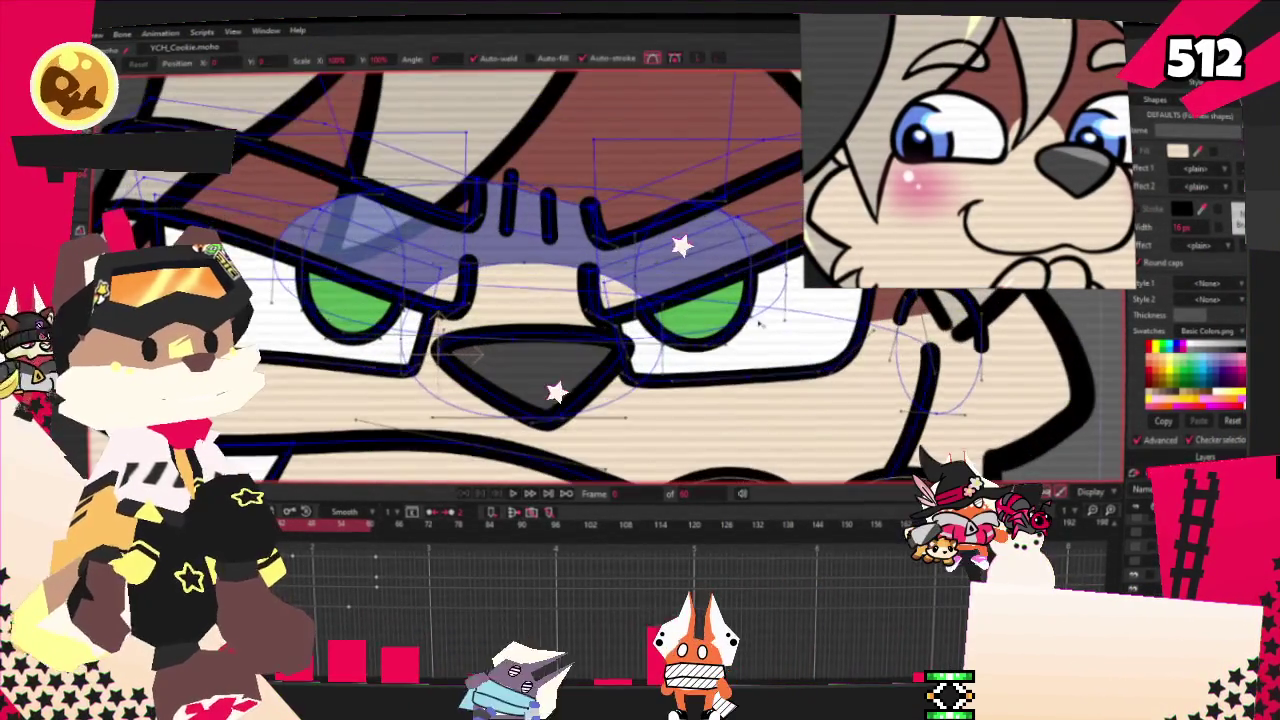
scroll(632, 344, up, 1)
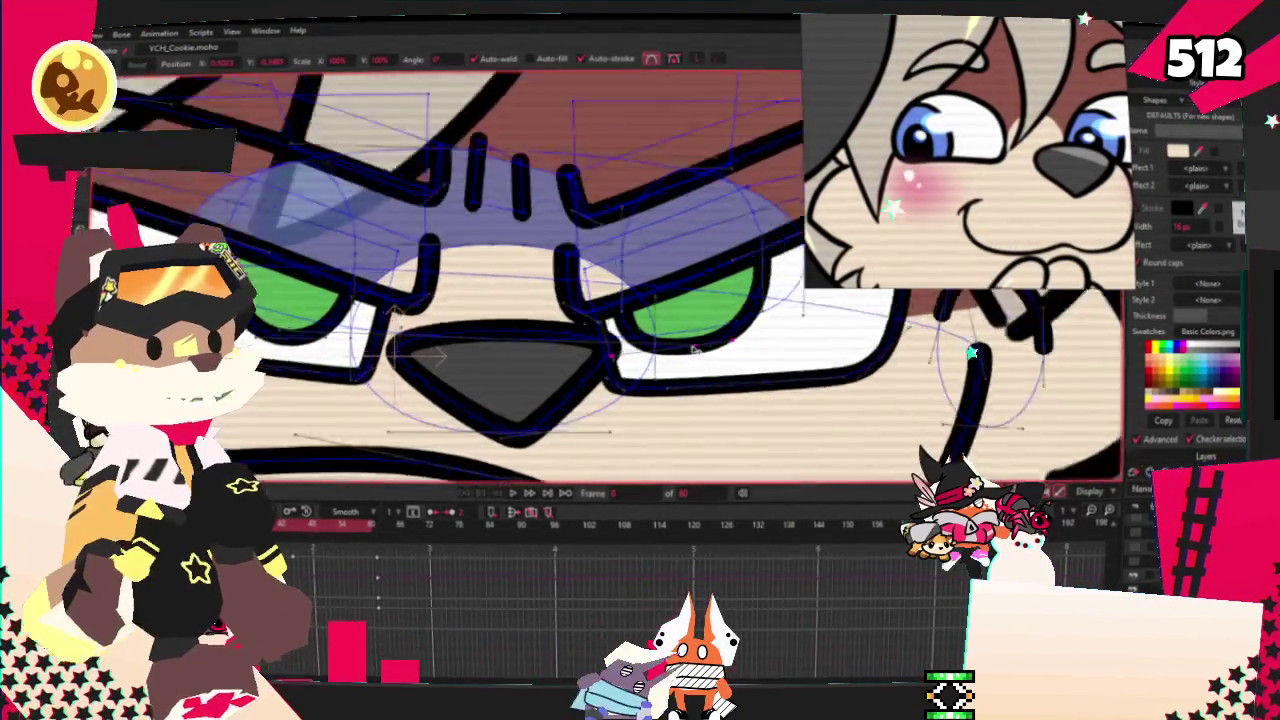
scroll(633, 341, up, 1)
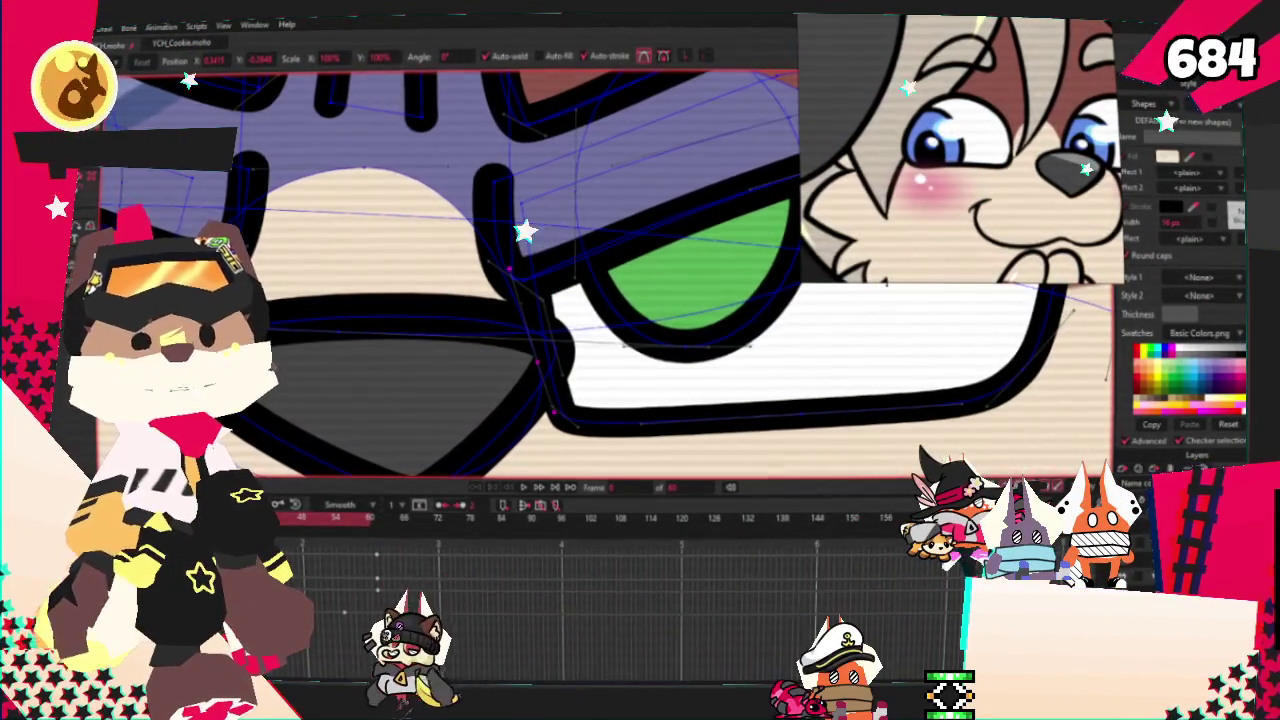
scroll(623, 357, down, 5)
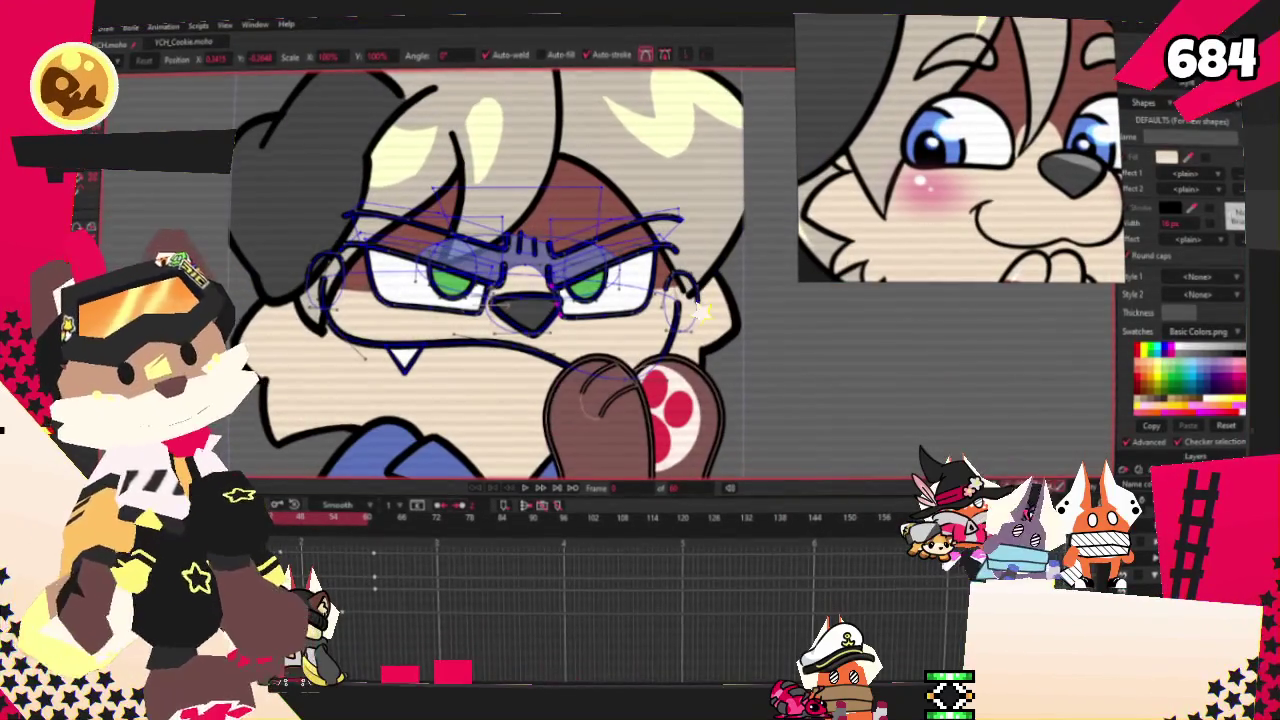
- Select the first green eye shape with Select Shape
key(e)
scroll(411, 280, up, 3)
click(420, 295)
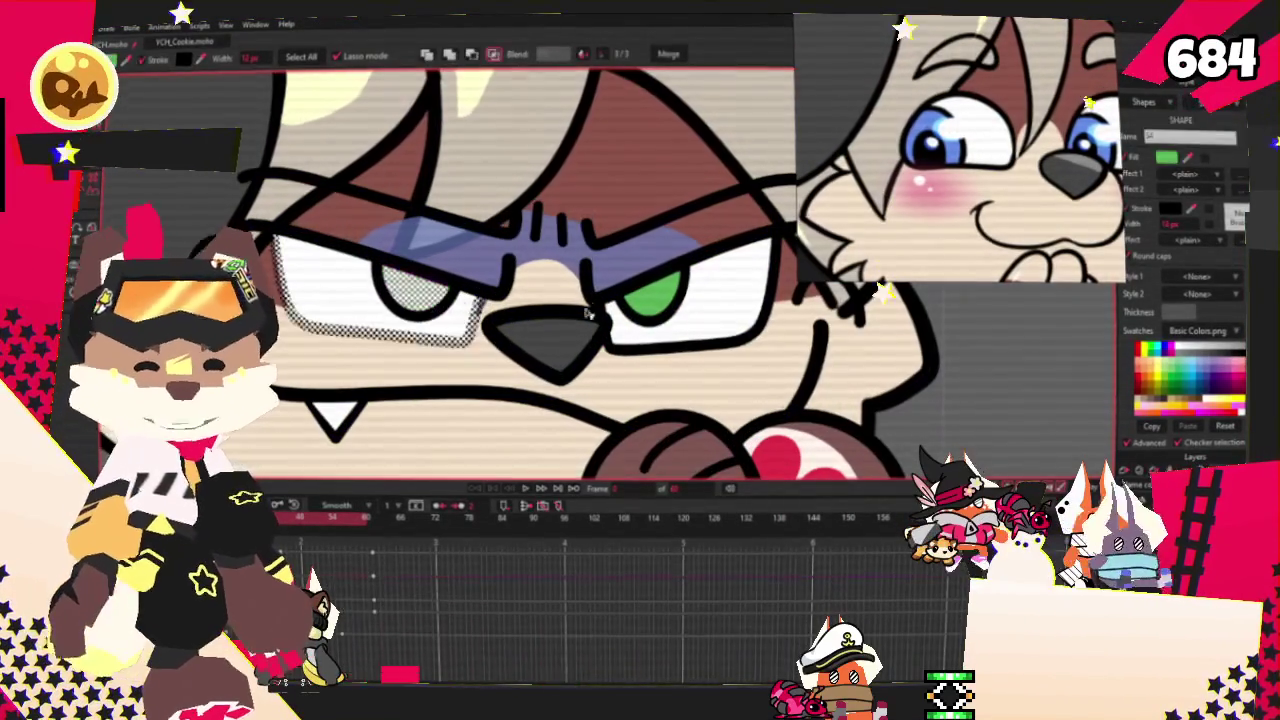
- Add the second eye to the selection and fill both eyes blue
shift+click(650, 300)
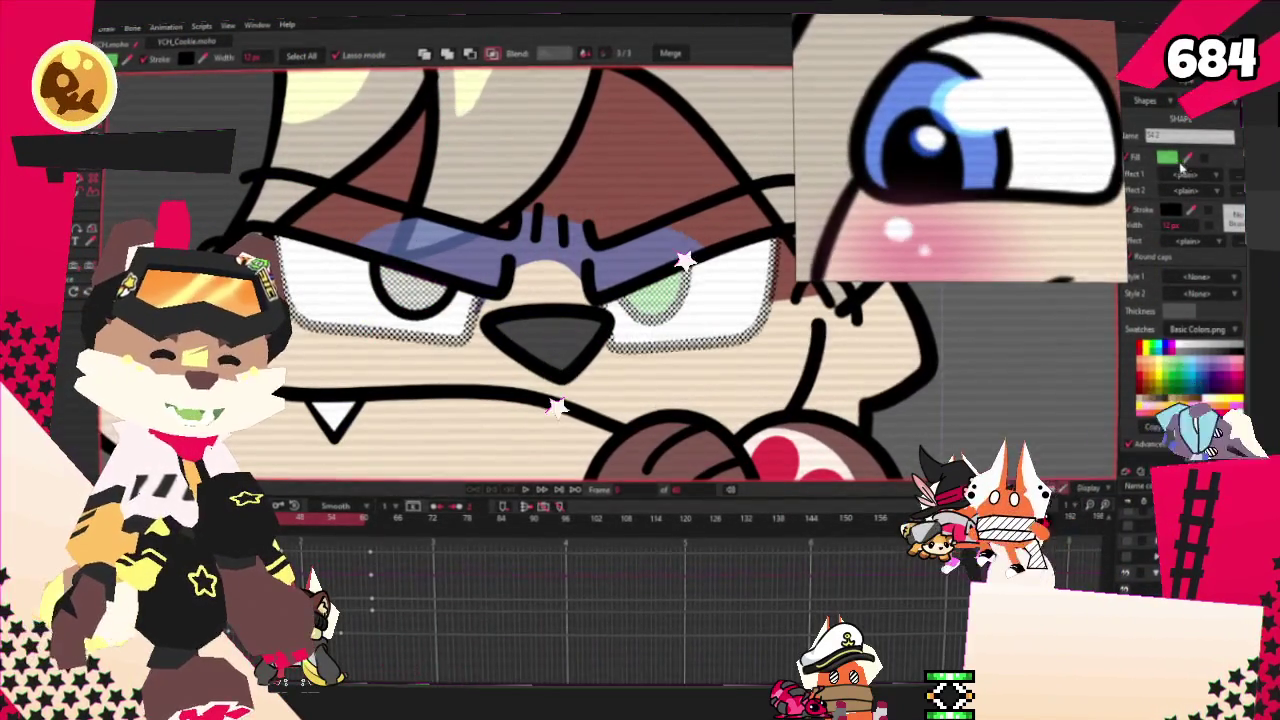
scroll(527, 278, down, 3)
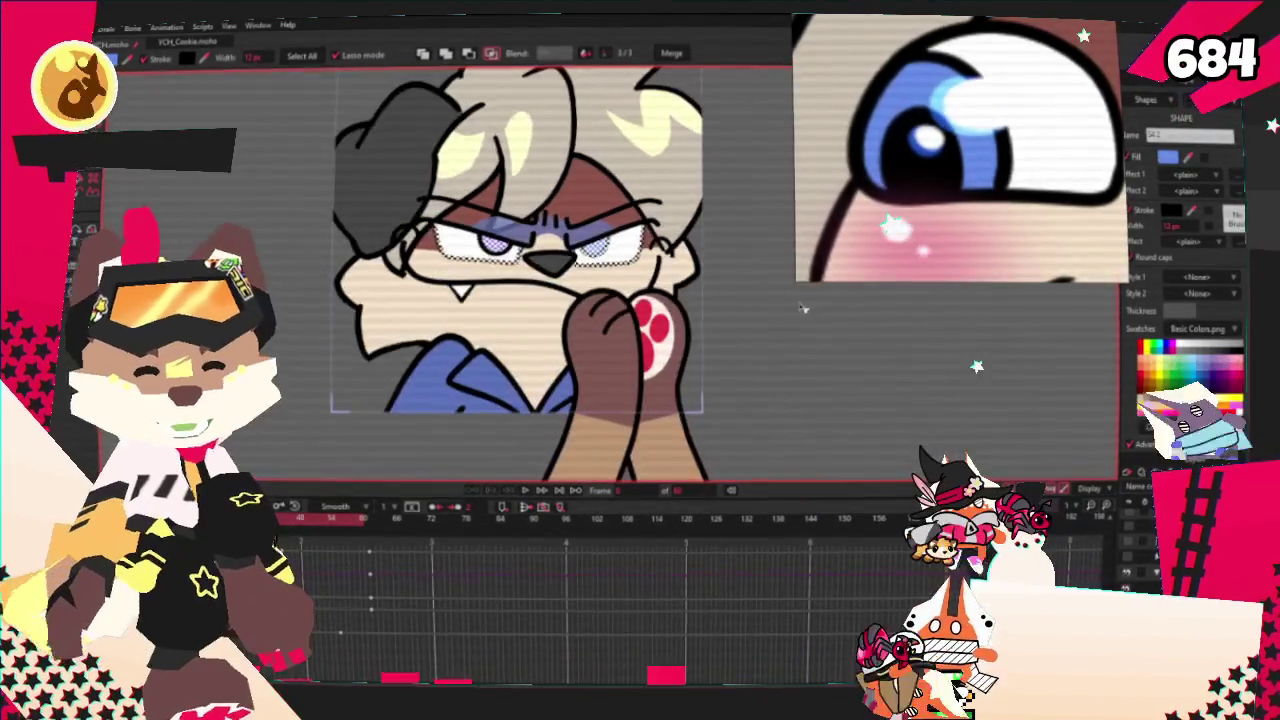
scroll(528, 277, up, 2)
scroll(528, 277, up, 1)
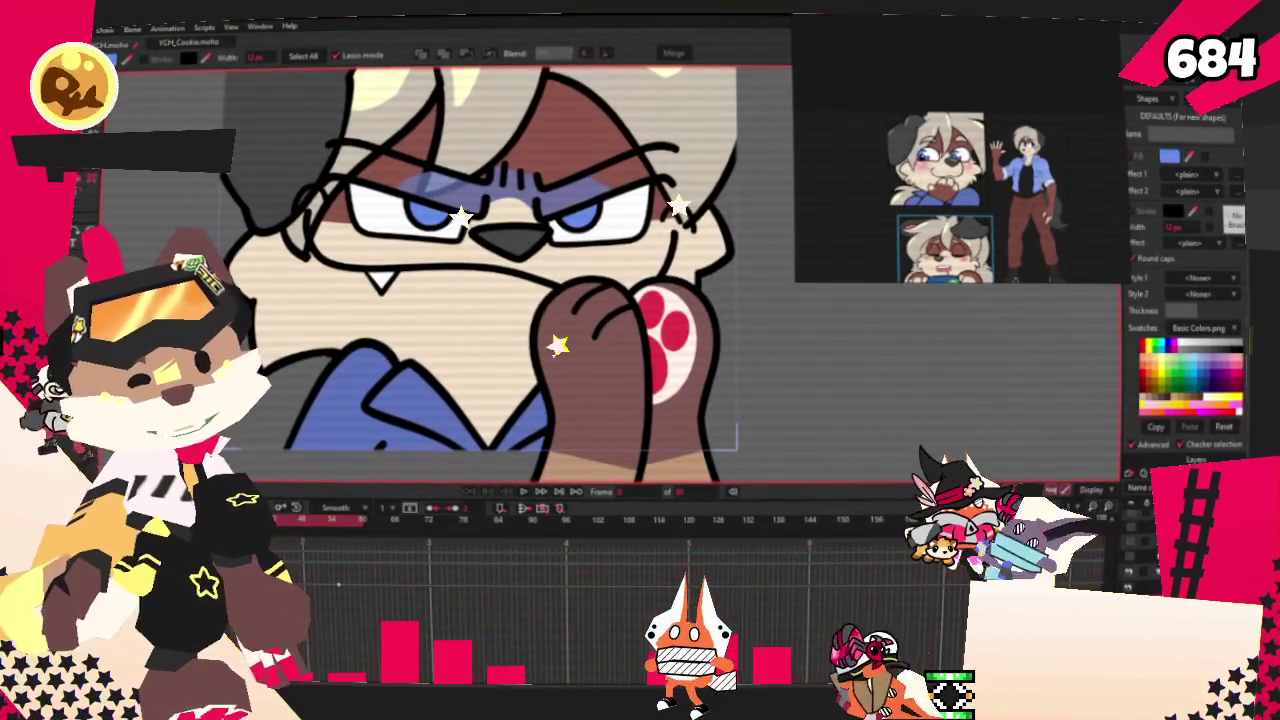
- Fill the selected forearm shape with blue like a sleeve
key(g)
scroll(520, 270, down, 1)
scroll(527, 278, up, 1)
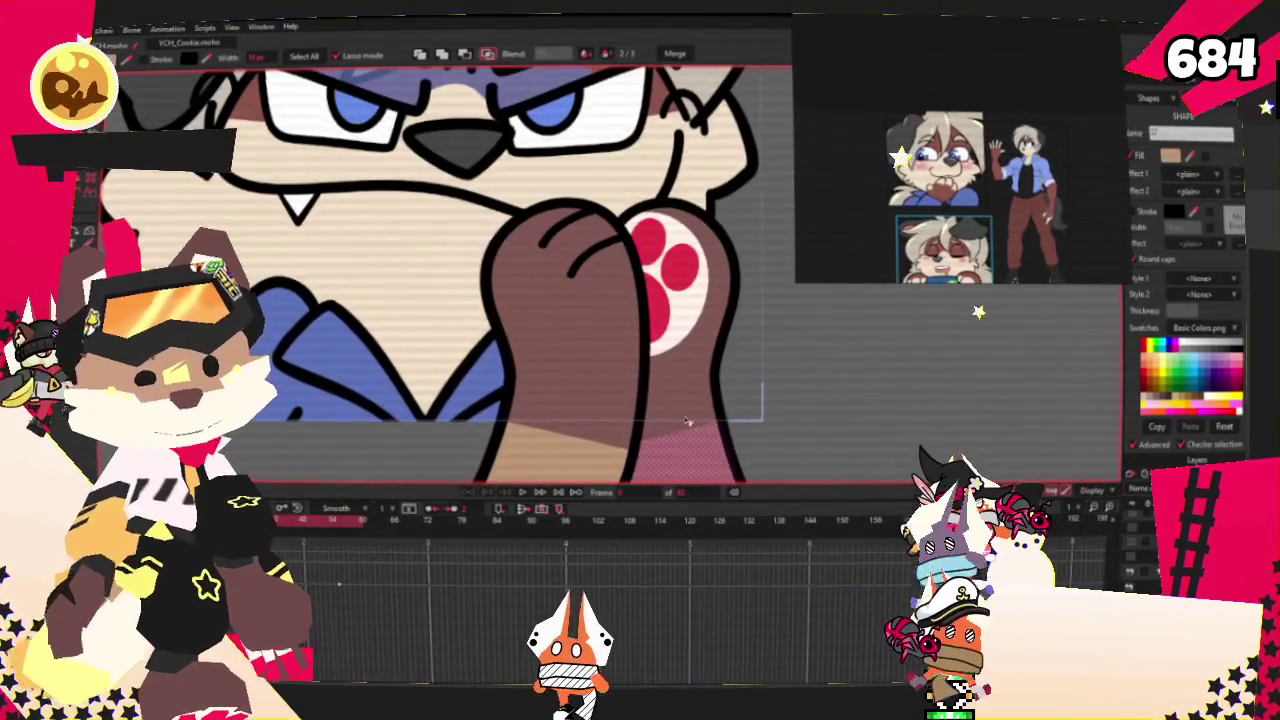
scroll(560, 260, down, 2)
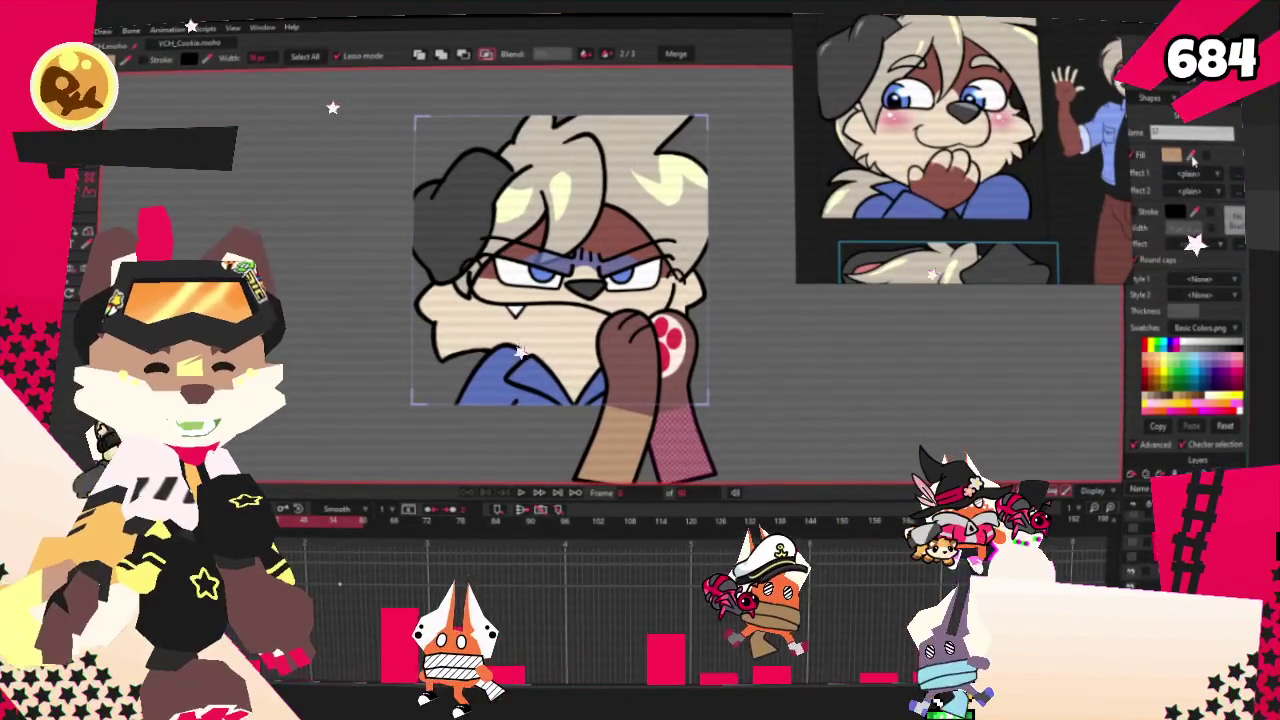
click(877, 237)
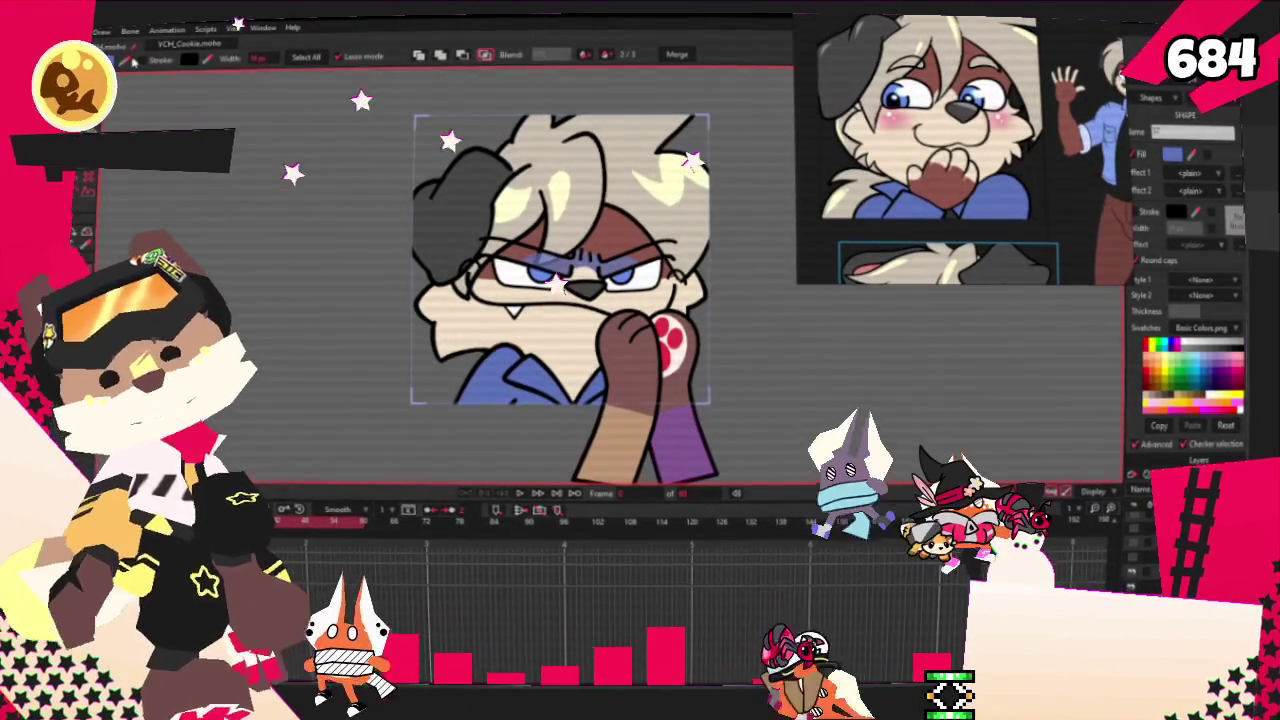
scroll(686, 371, down, 1)
scroll(686, 371, up, 2)
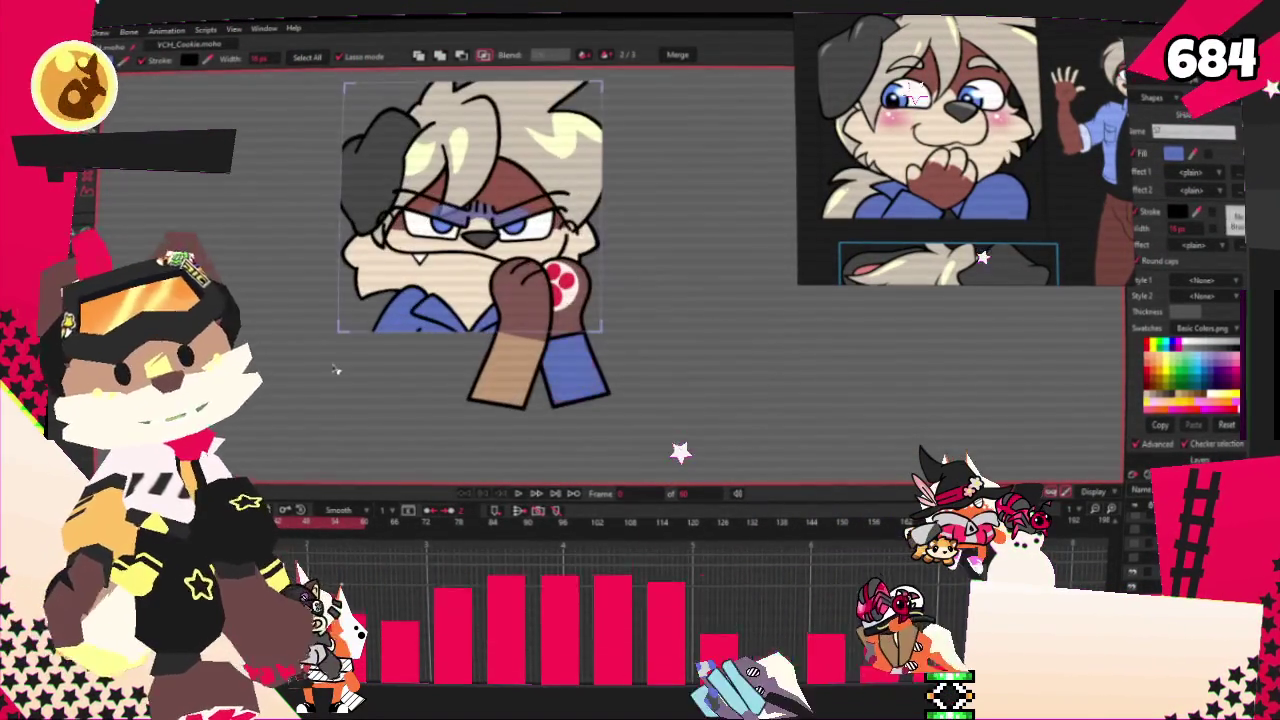
scroll(626, 357, up, 1)
scroll(490, 363, up, 1)
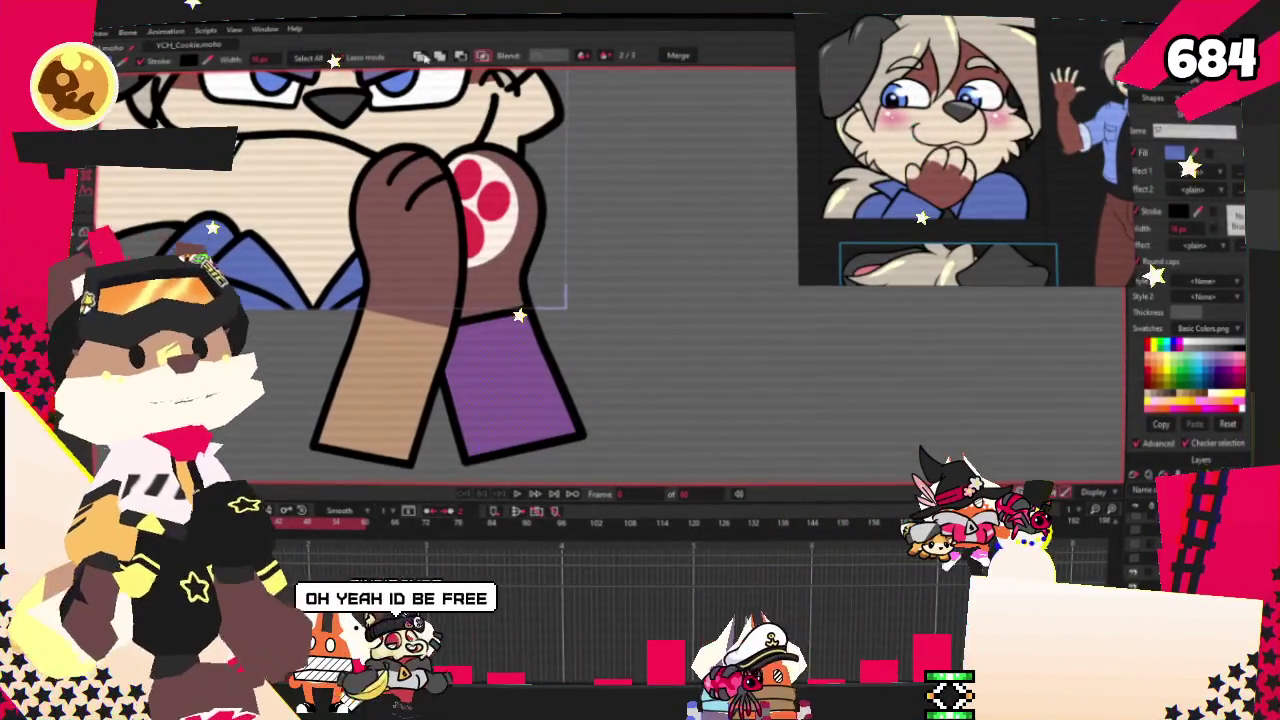
- Place a blue sleeve on the right arm and pull its corners into a cuff under the paw
drag(490, 363, 523, 368)
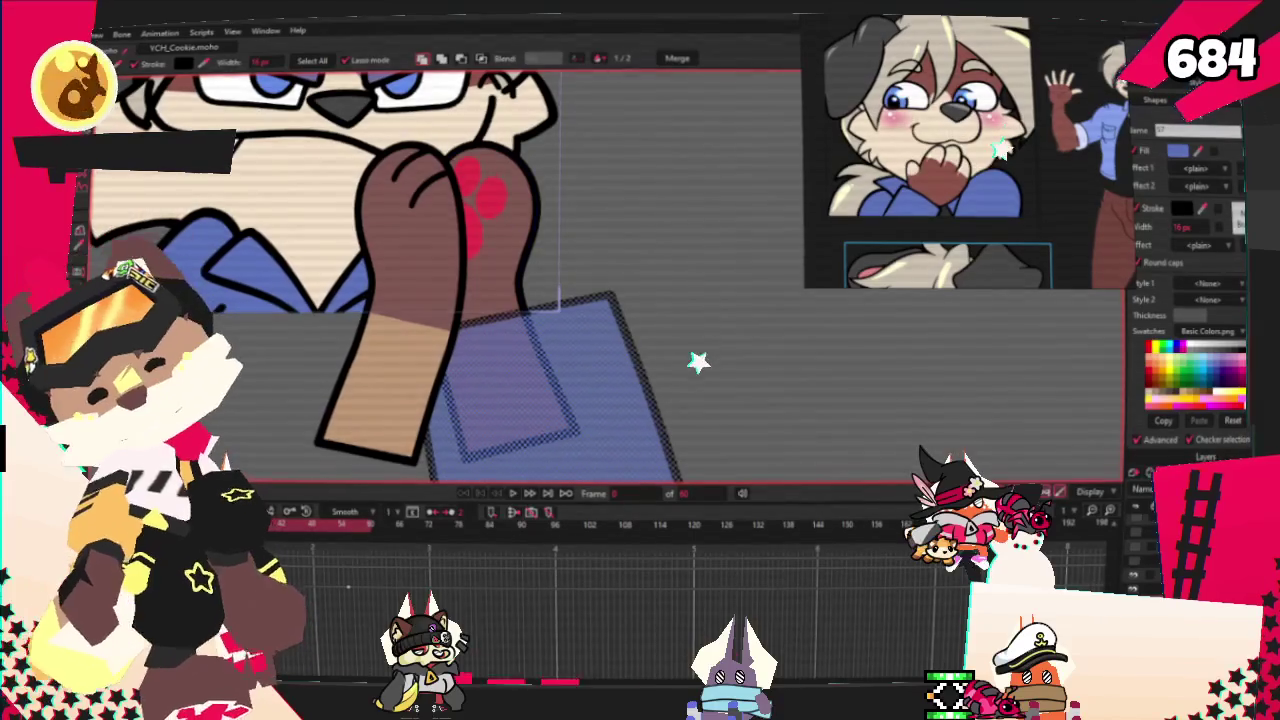
drag(619, 302, 489, 232)
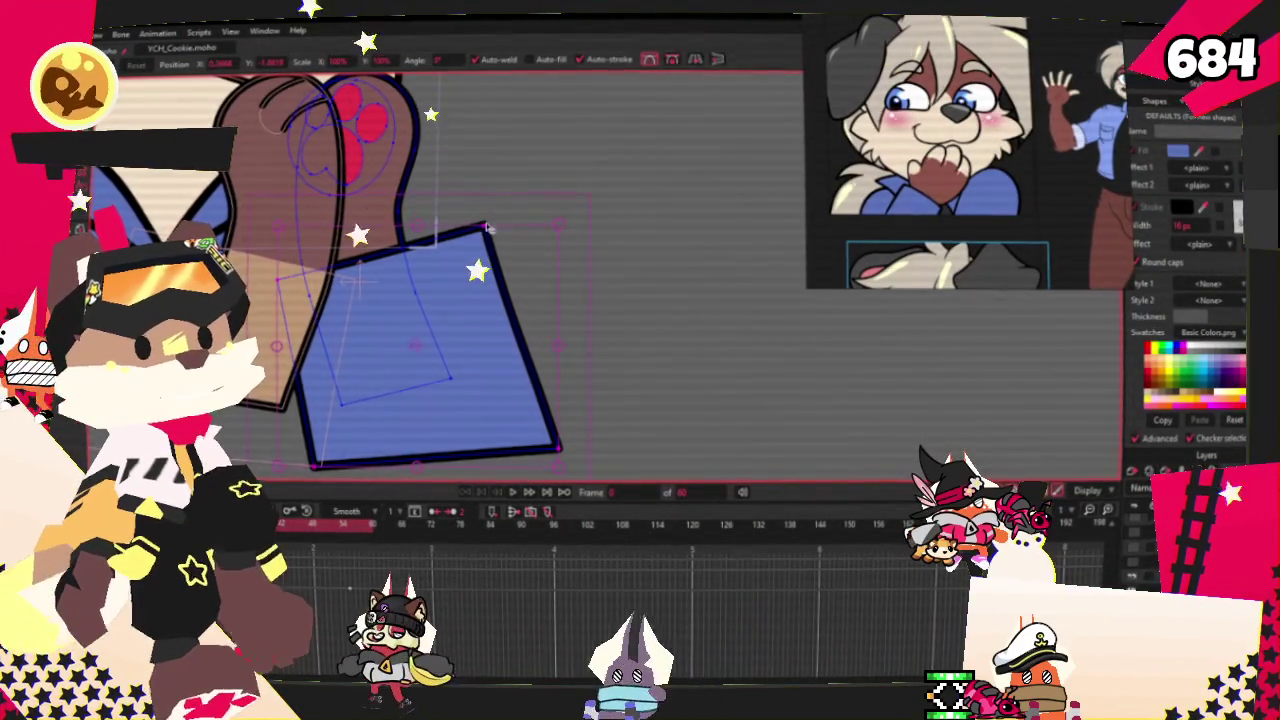
drag(489, 230, 430, 210)
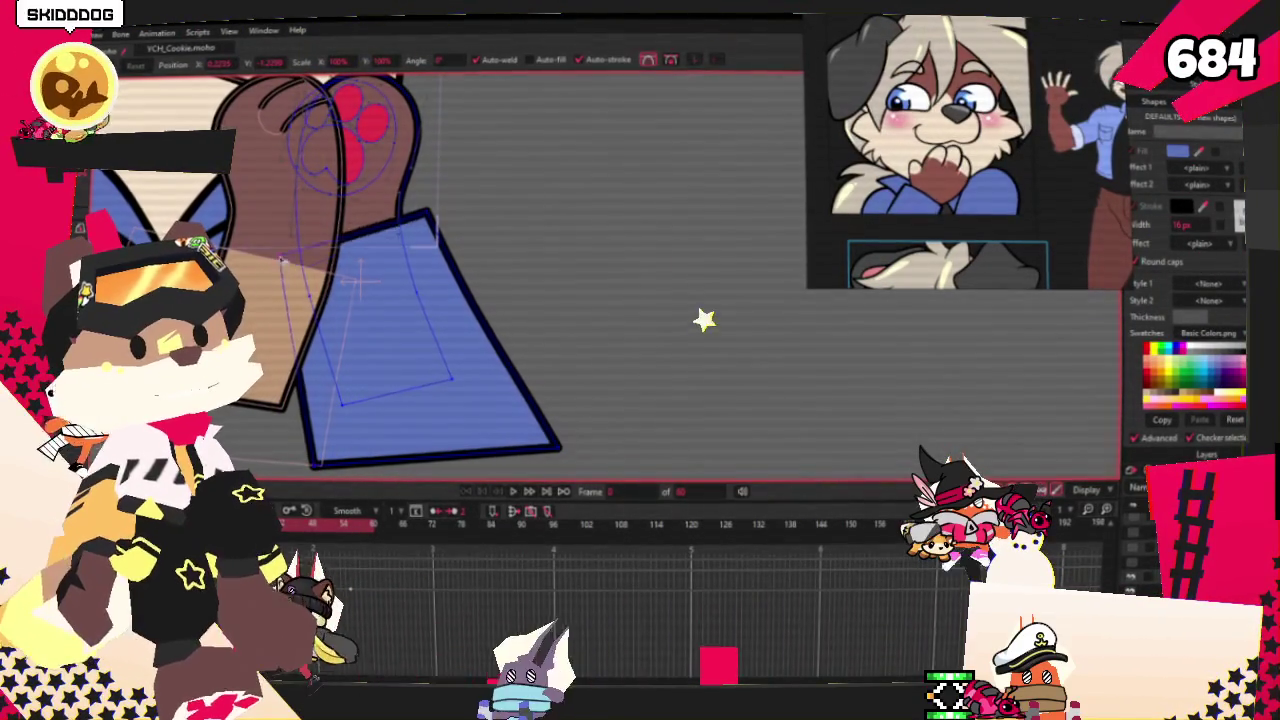
drag(560, 448, 471, 409)
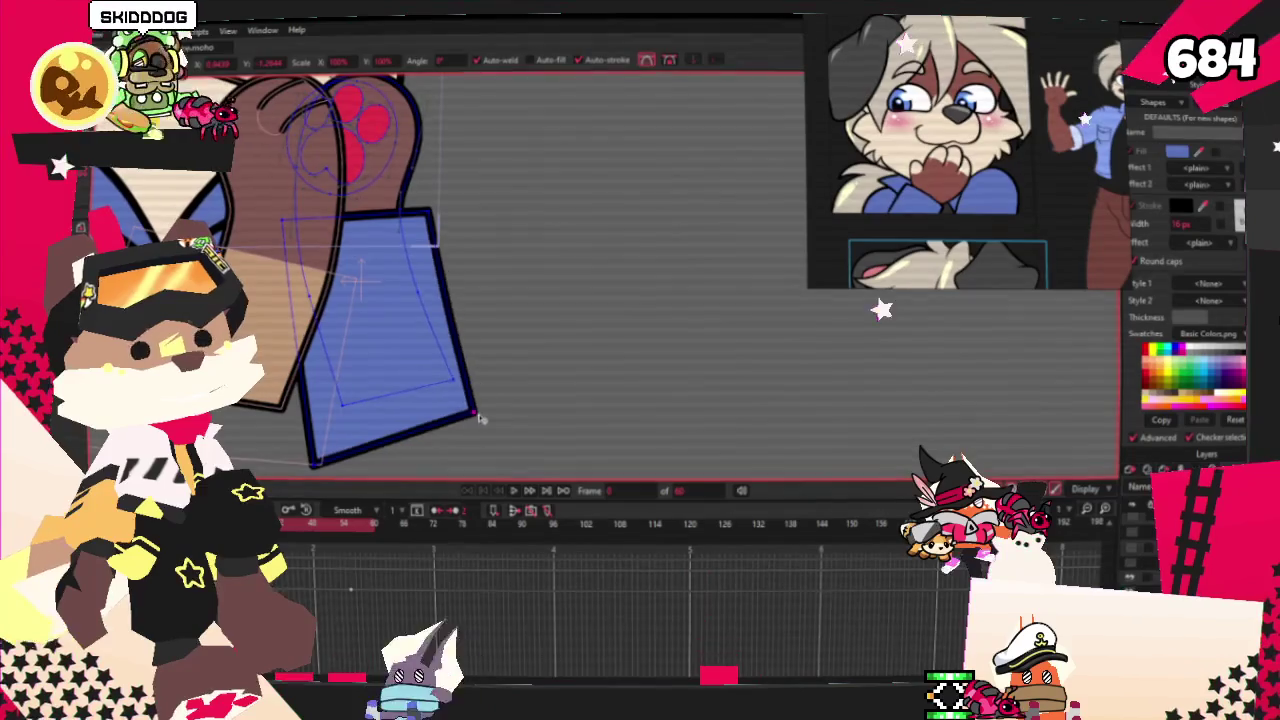
drag(314, 463, 323, 452)
scroll(425, 217, up, 2)
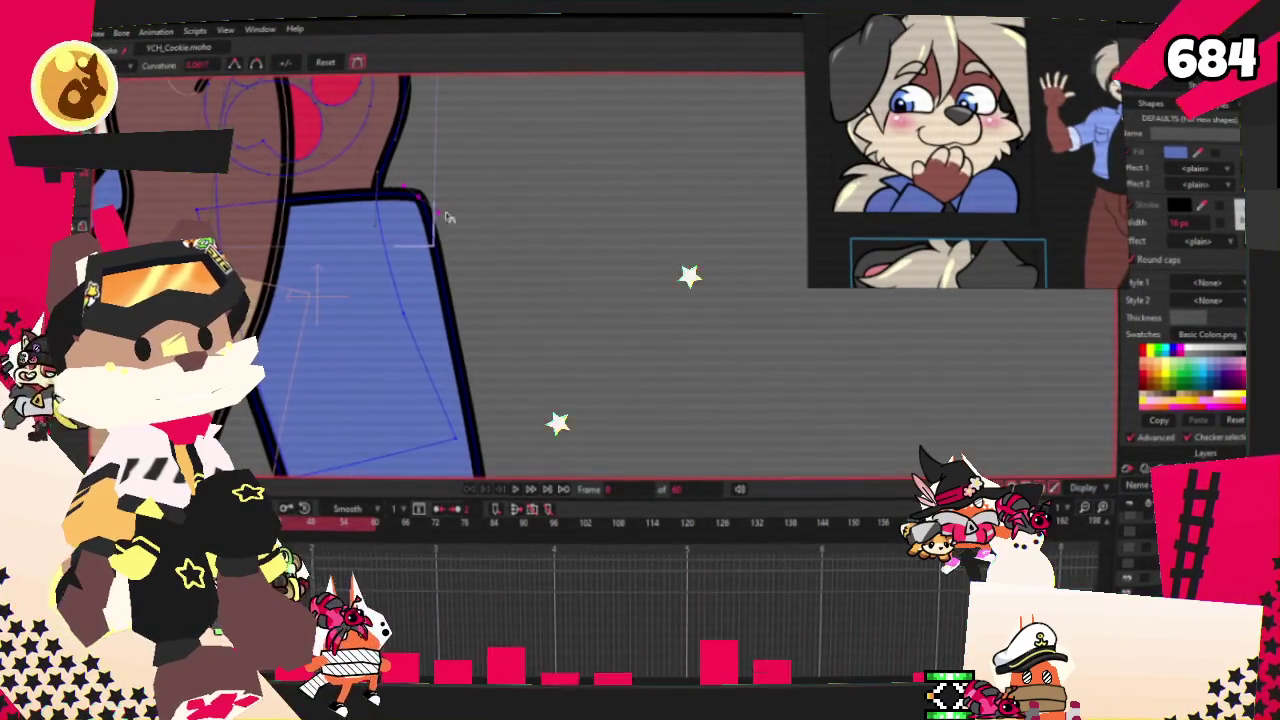
scroll(293, 193, down, 2)
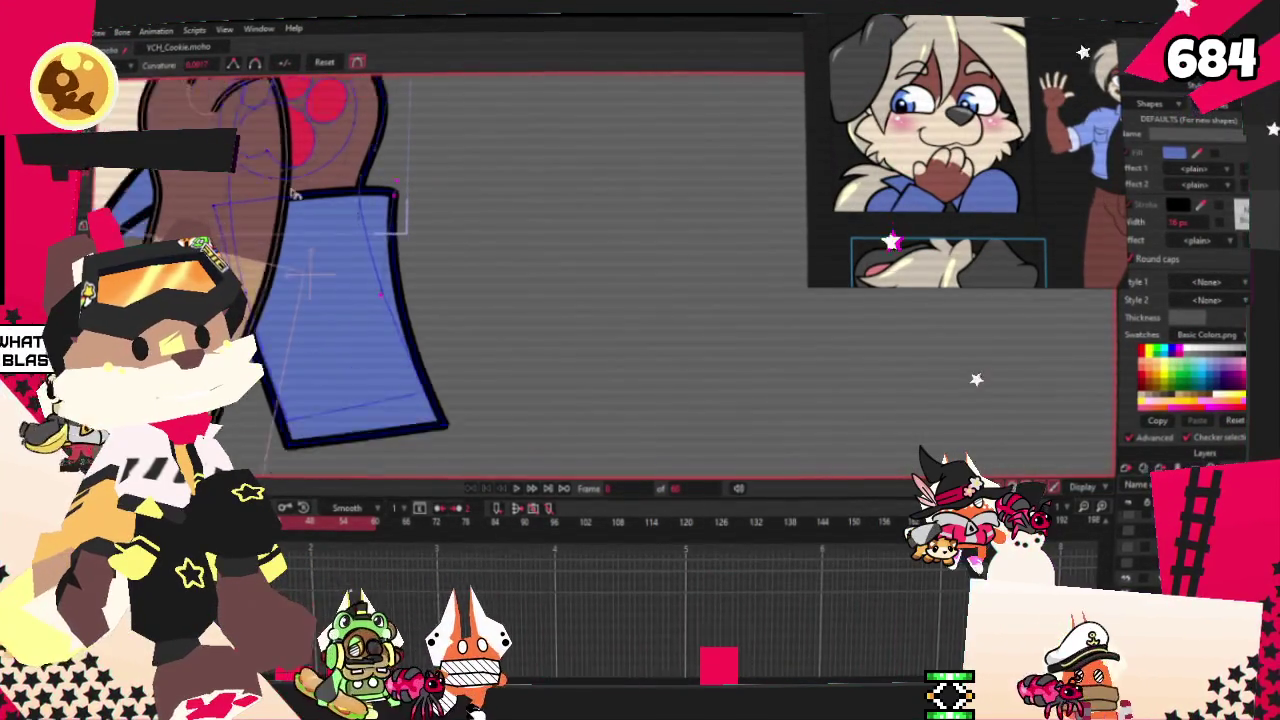
scroll(293, 193, down, 2)
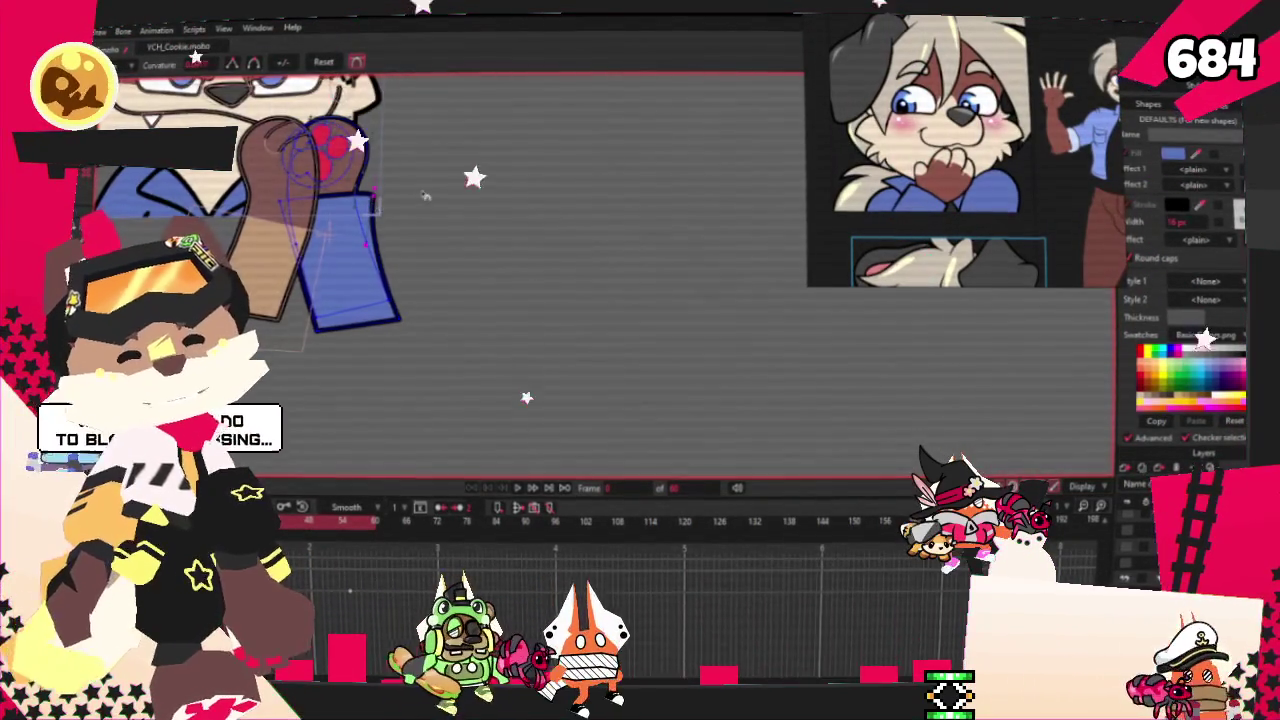
scroll(306, 162, up, 3)
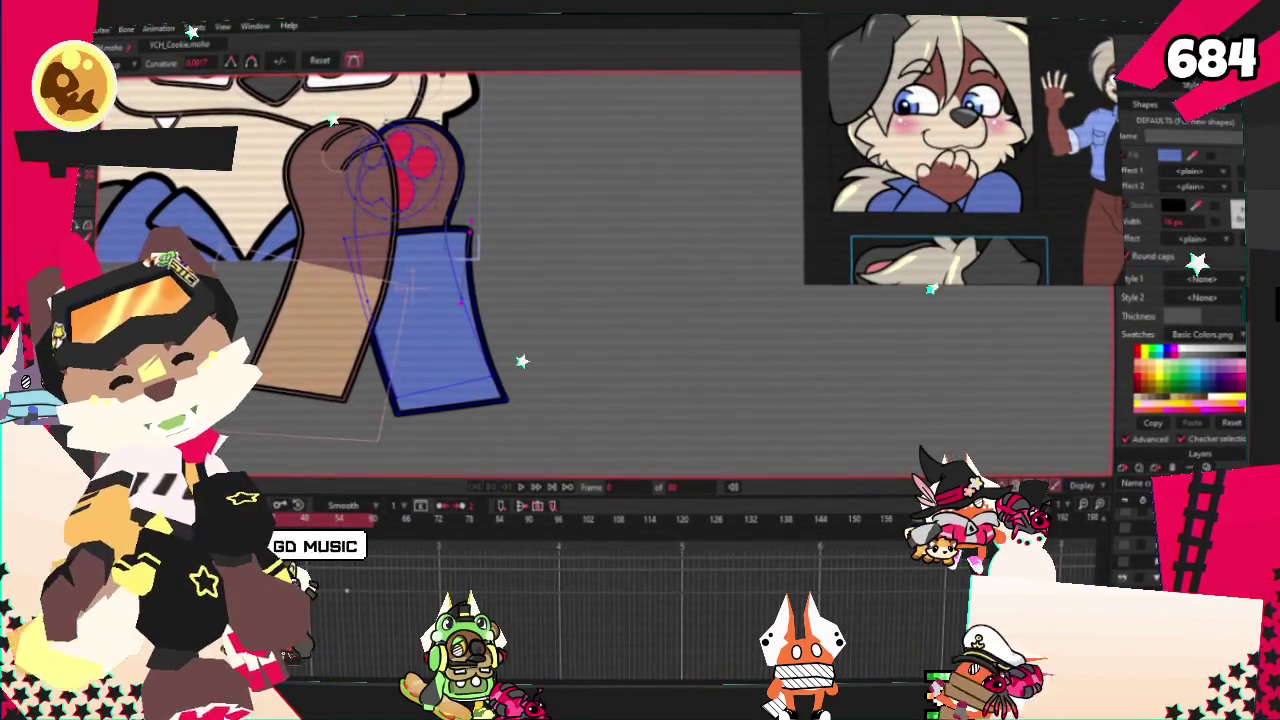
- Fill the tan lower left arm with the eyedropped sleeve blue and place a sleeve copy there
key(q)
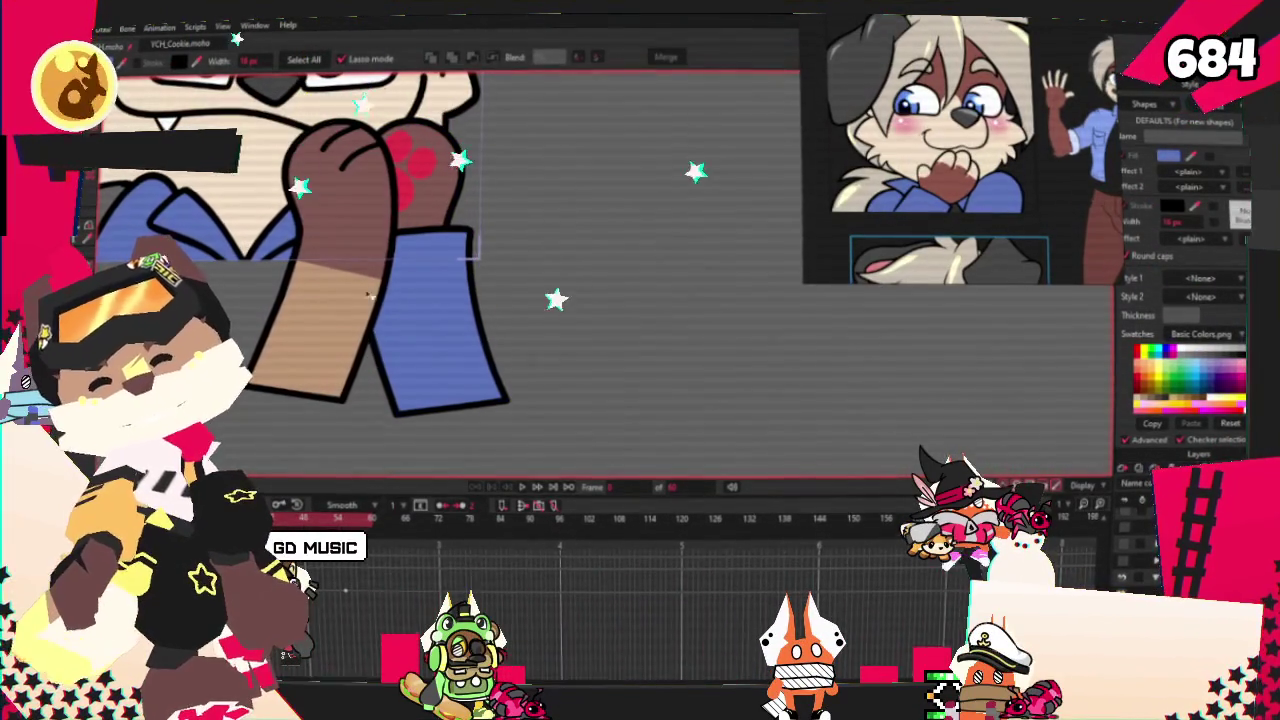
scroll(310, 300, up, 3)
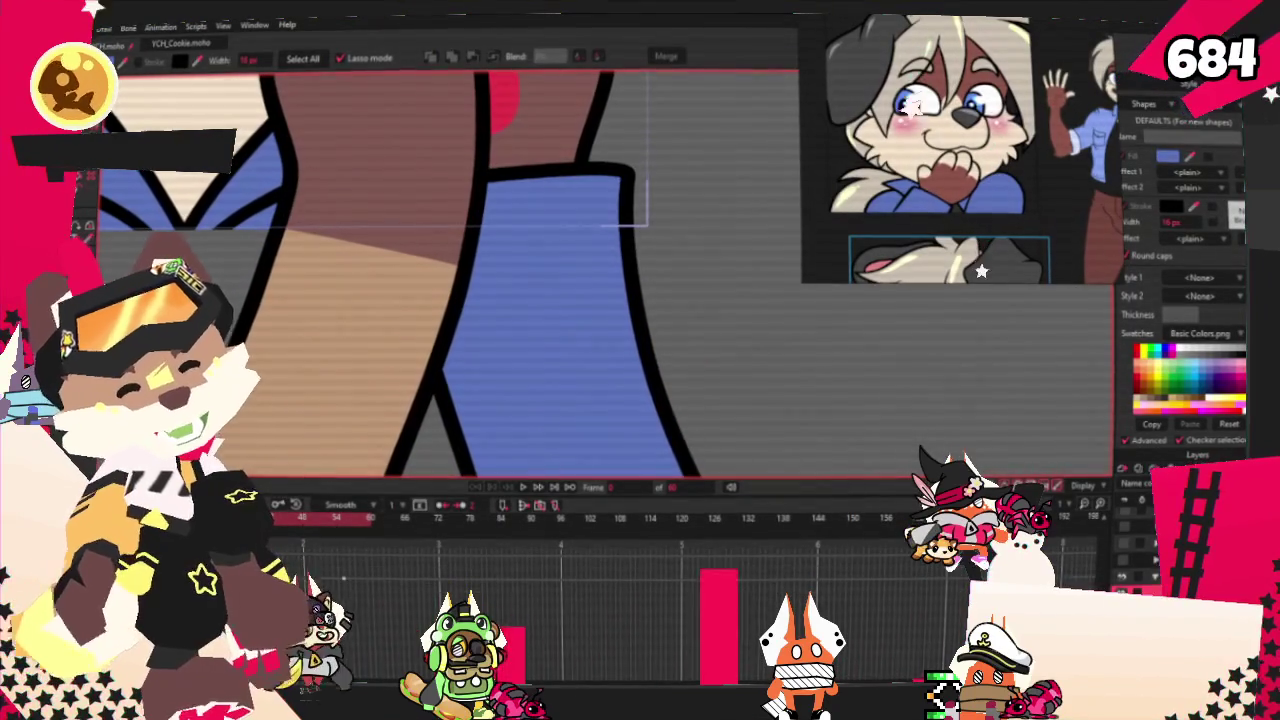
click(315, 403)
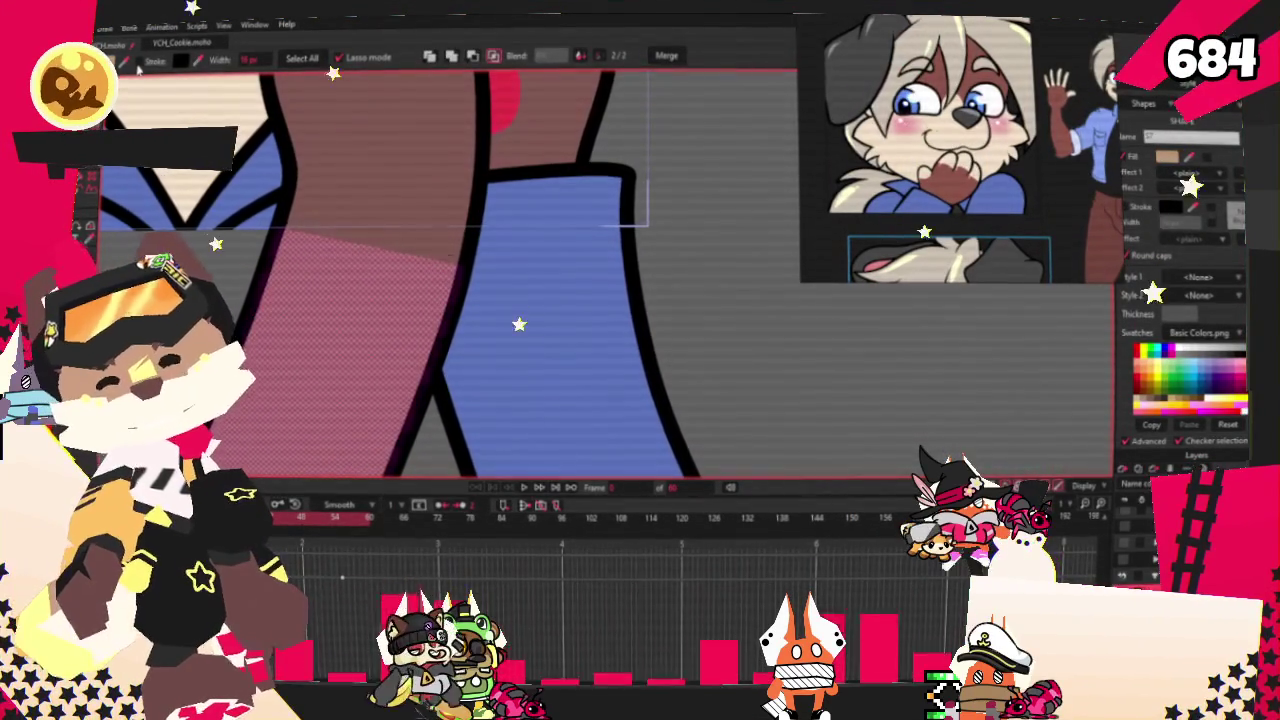
mouse_move(125, 68)
mouse_down()
mouse_move(538, 241)
mouse_move(585, 233)
mouse_up()
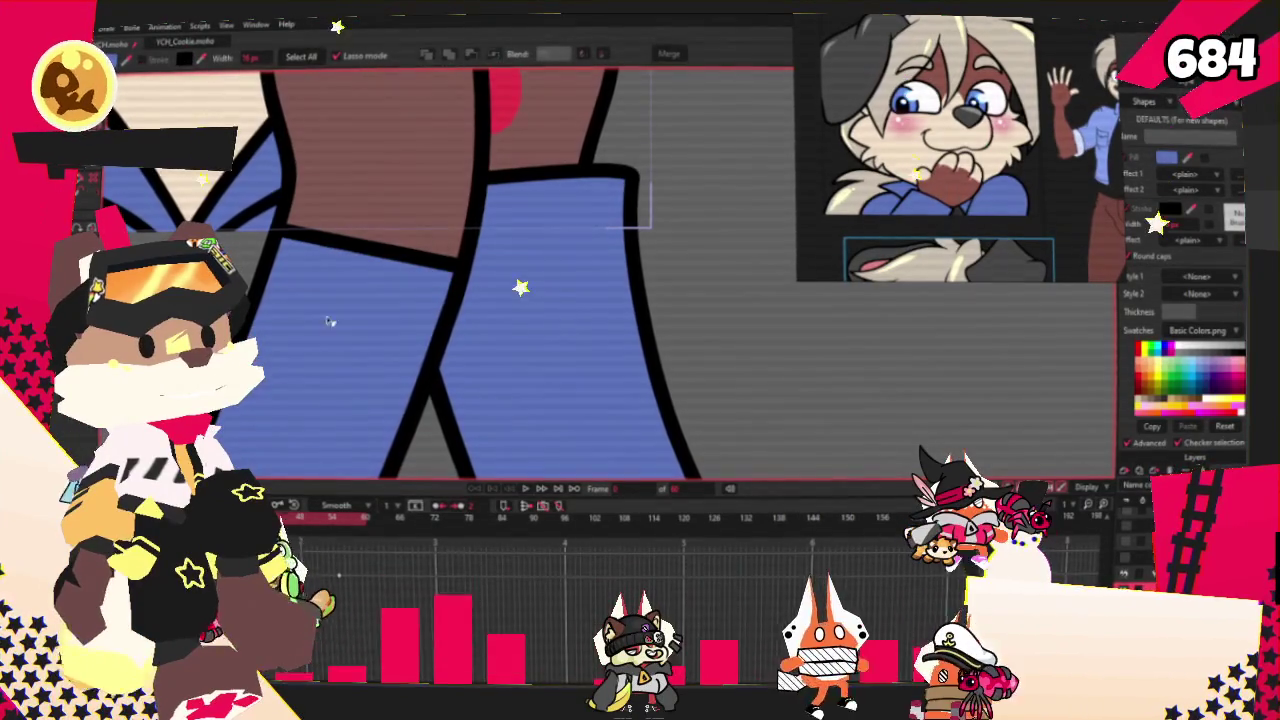
click(556, 197)
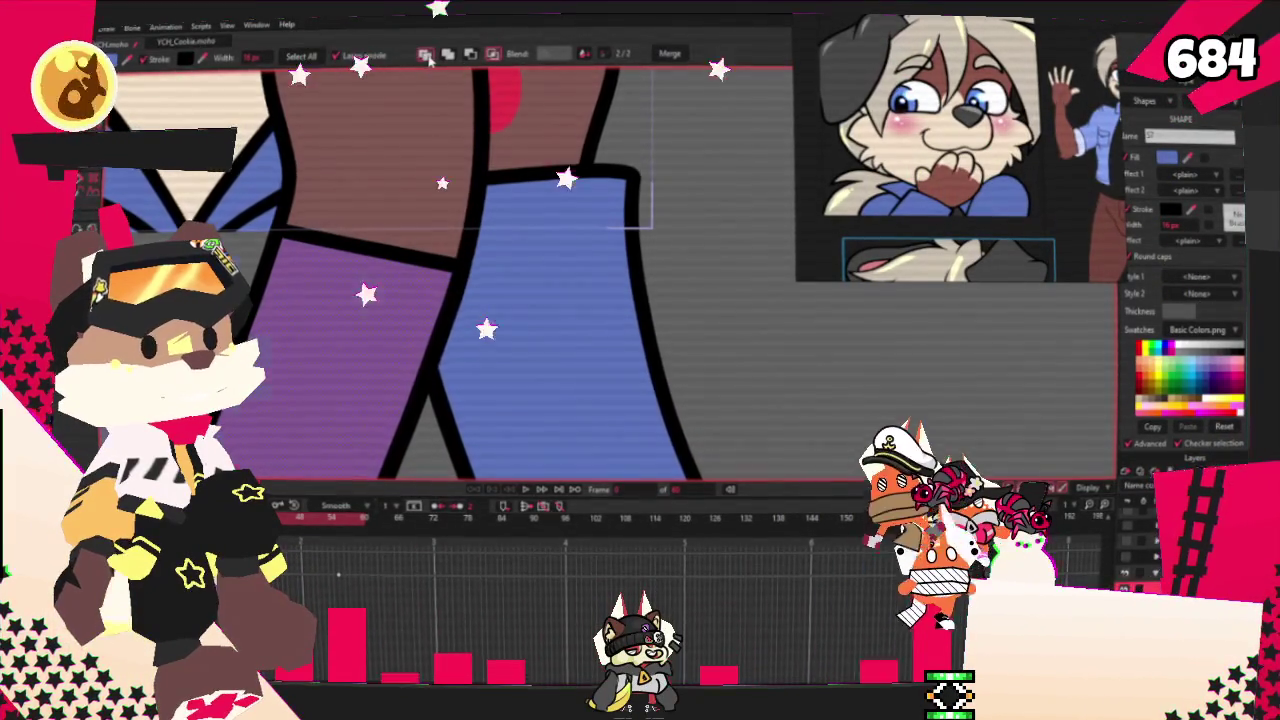
drag(663, 194, 648, 222)
- Shift the copied sleeve down-right and reshape its top corners to fit the left arm
key(t)
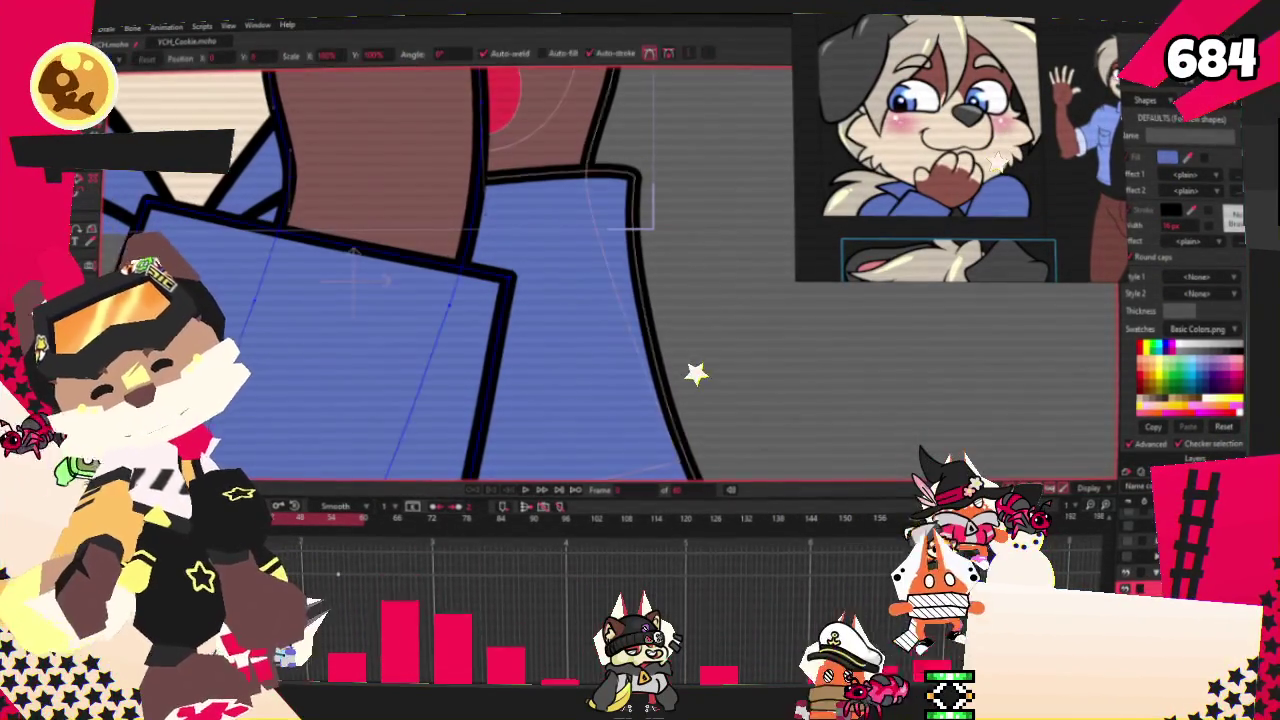
mouse_move(507, 270)
mouse_down()
mouse_move(510, 282)
mouse_move(488, 208)
mouse_up()
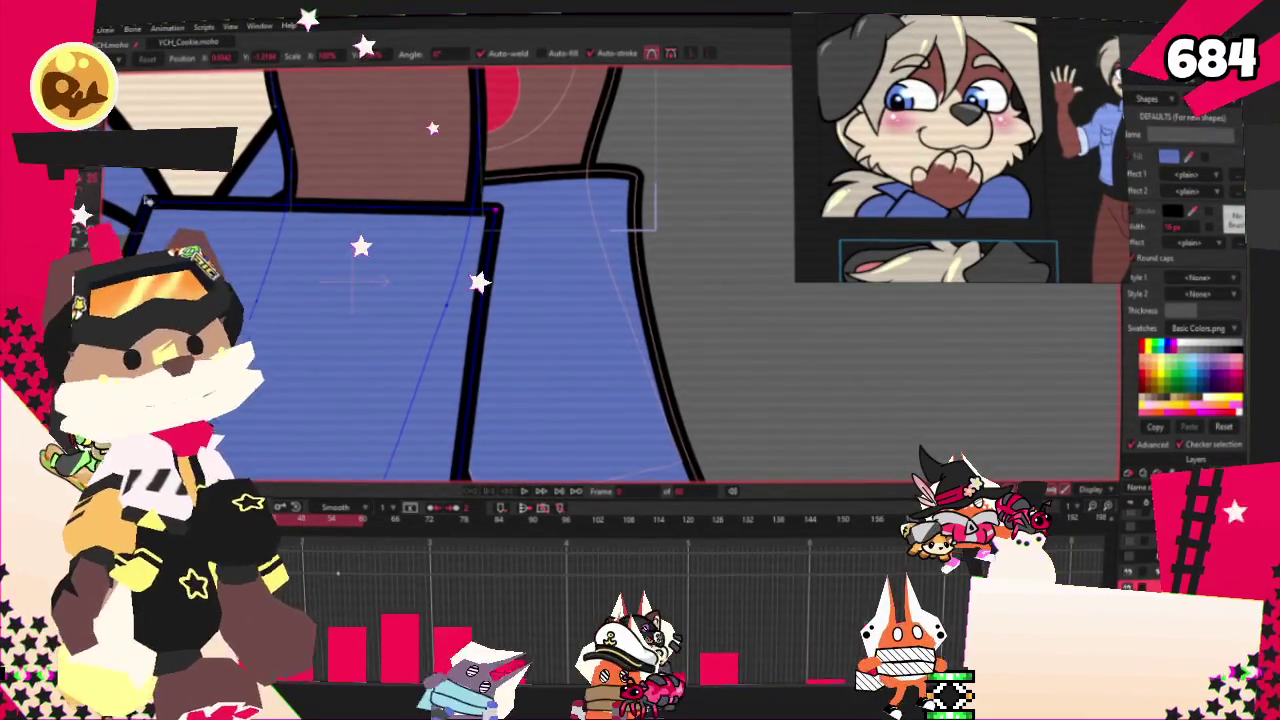
drag(150, 205, 255, 178)
scroll(254, 178, down, 3)
scroll(540, 275, down, 2)
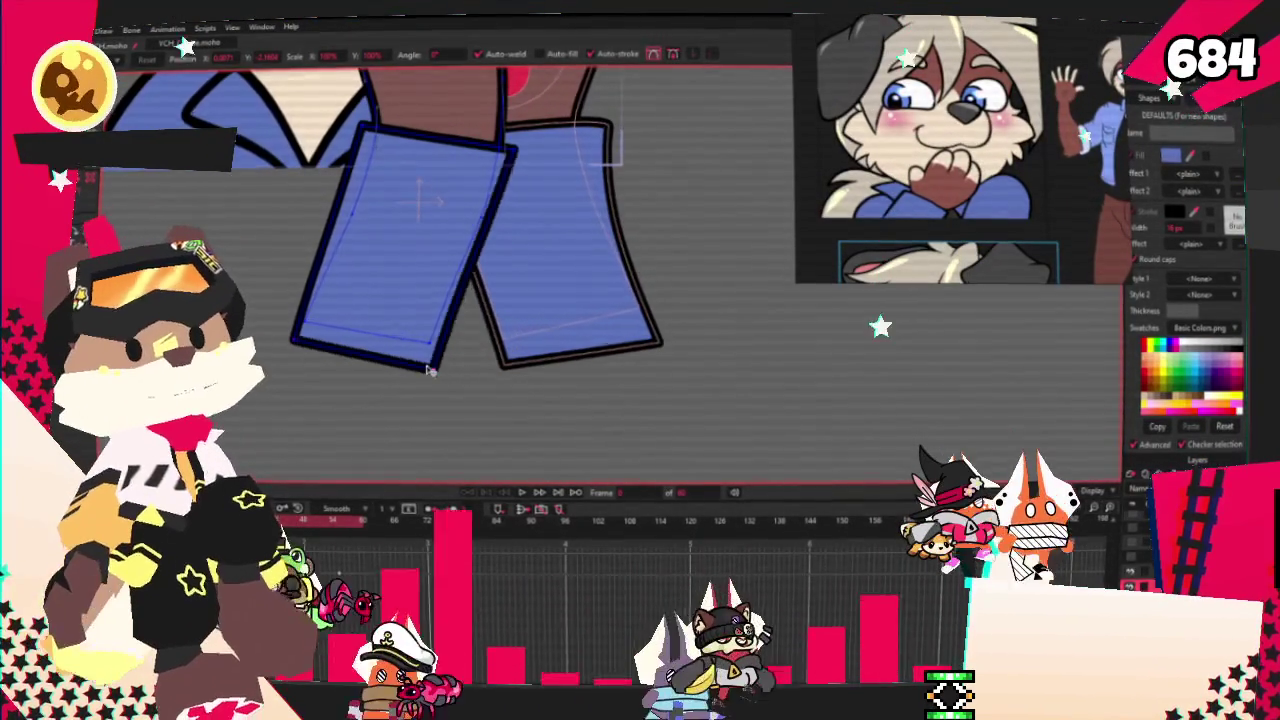
scroll(453, 400, down, 1)
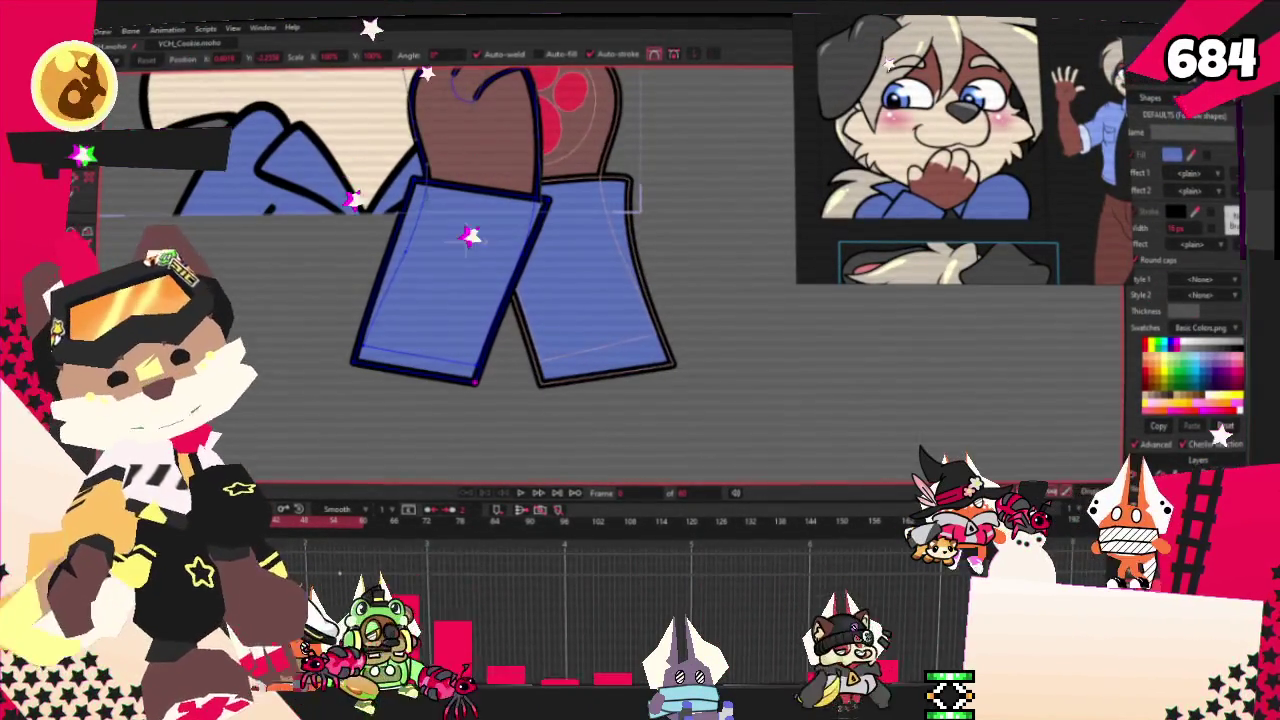
scroll(464, 197, up, 3)
scroll(464, 197, up, 1)
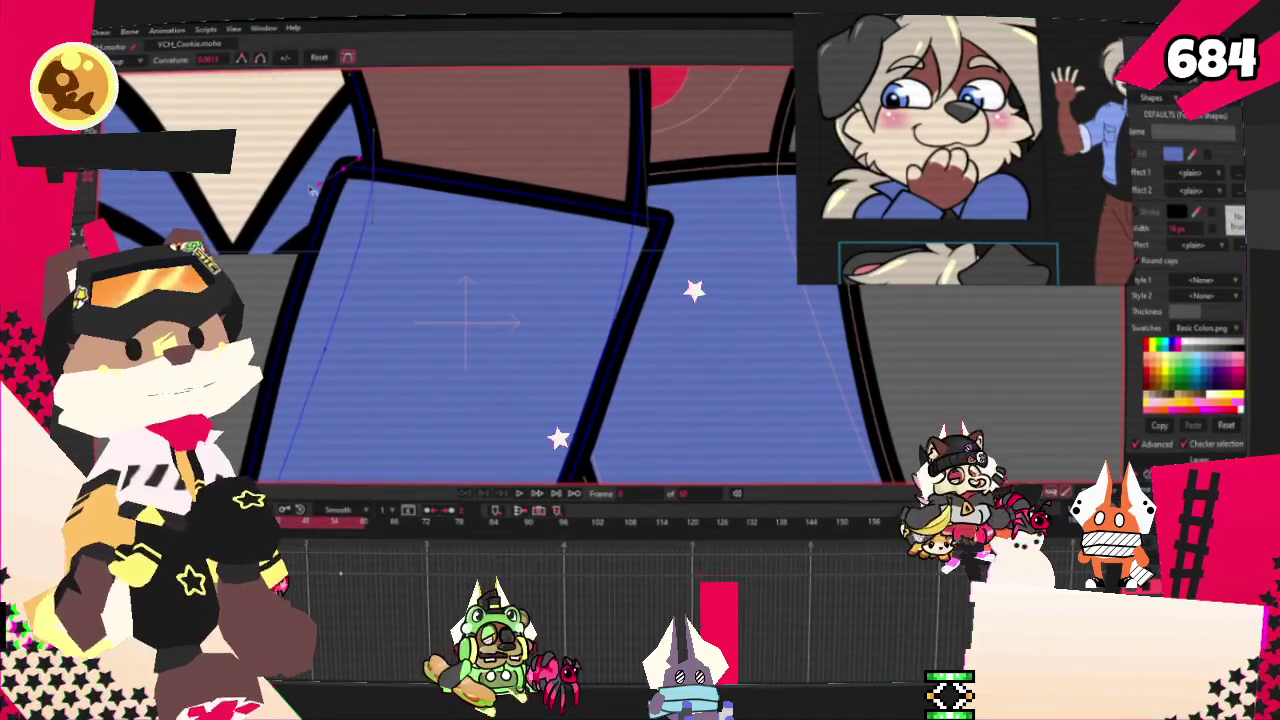
scroll(333, 284, down, 1)
scroll(400, 286, down, 1)
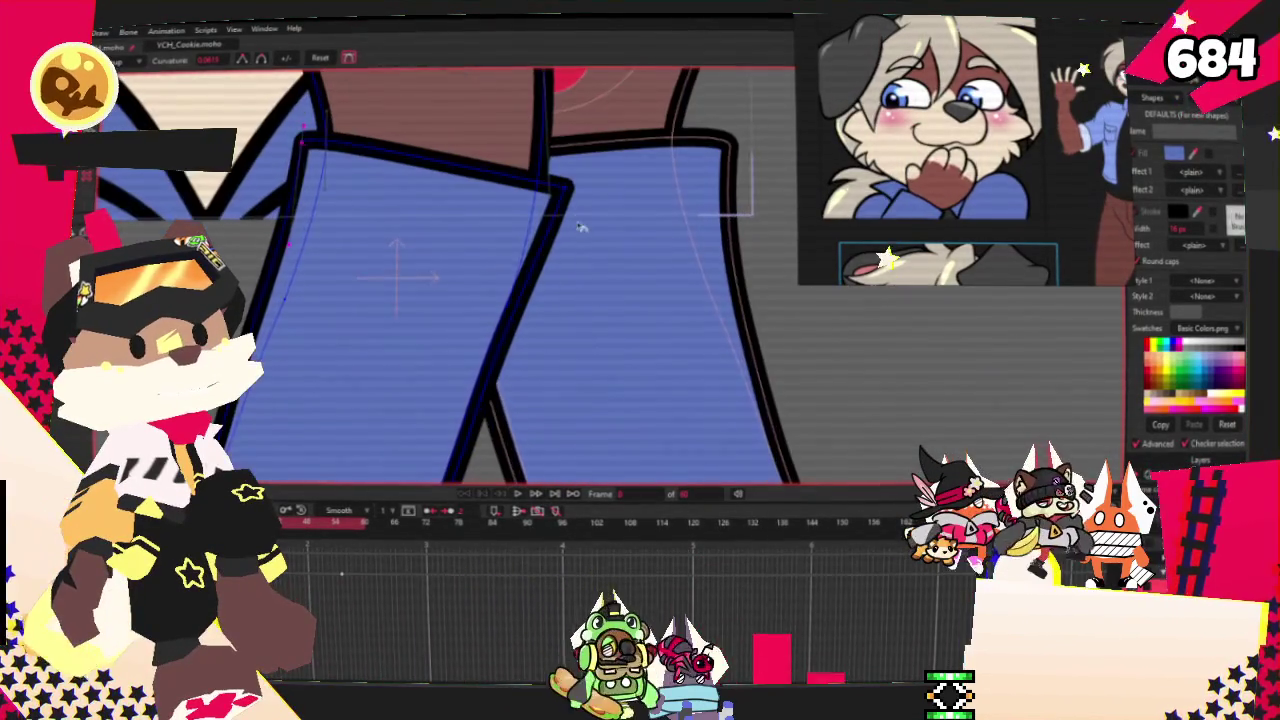
scroll(588, 291, down, 2)
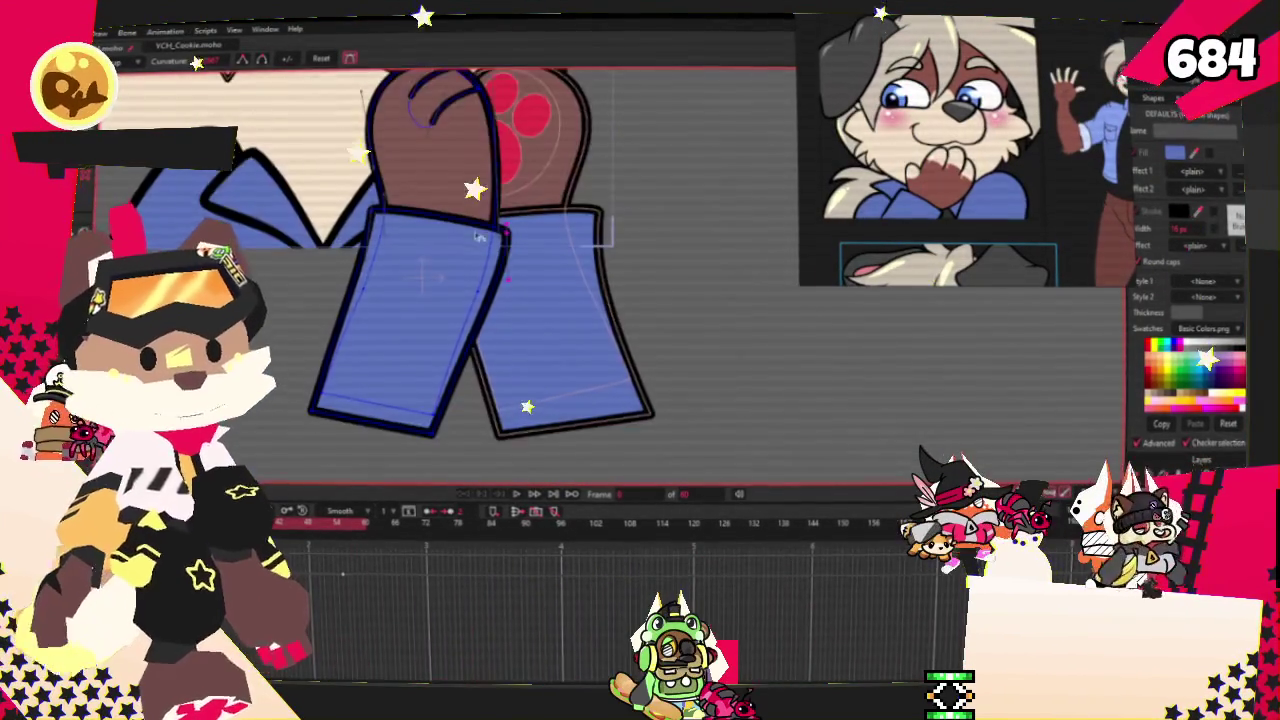
scroll(521, 292, up, 1)
scroll(290, 234, up, 3)
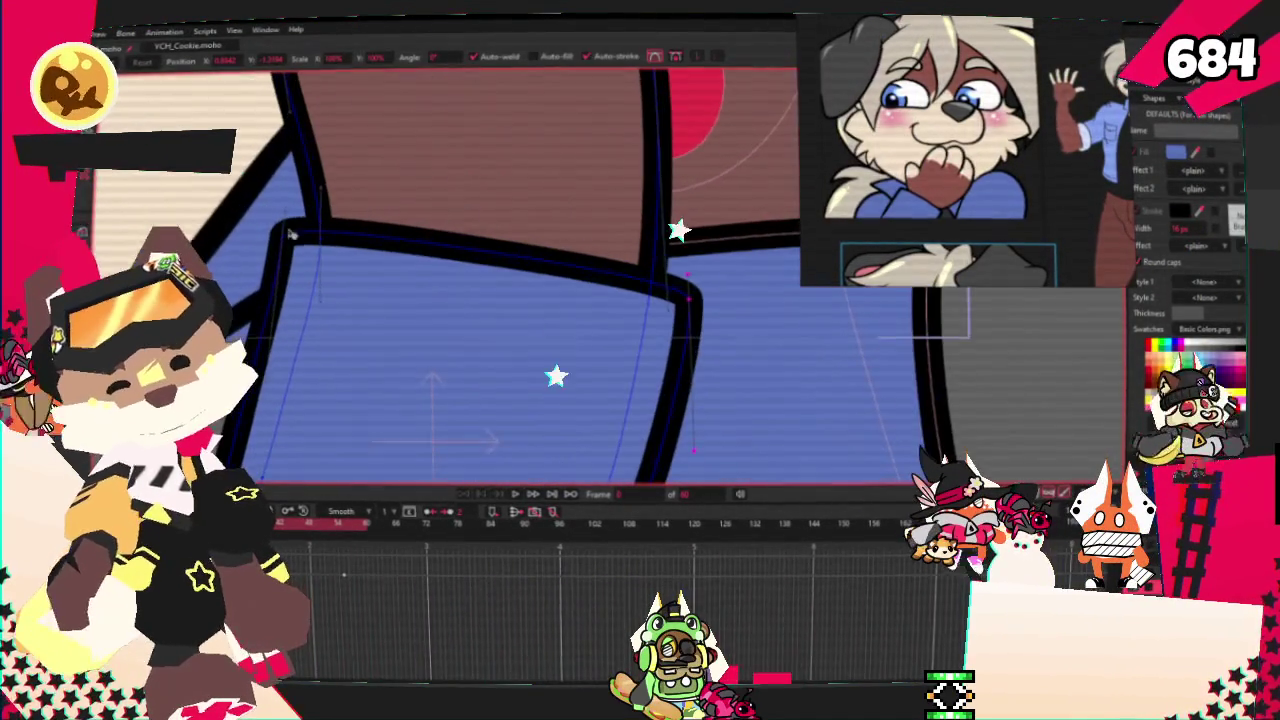
- Raise the left sleeve's top corner so it tucks under the paw
drag(672, 303, 688, 290)
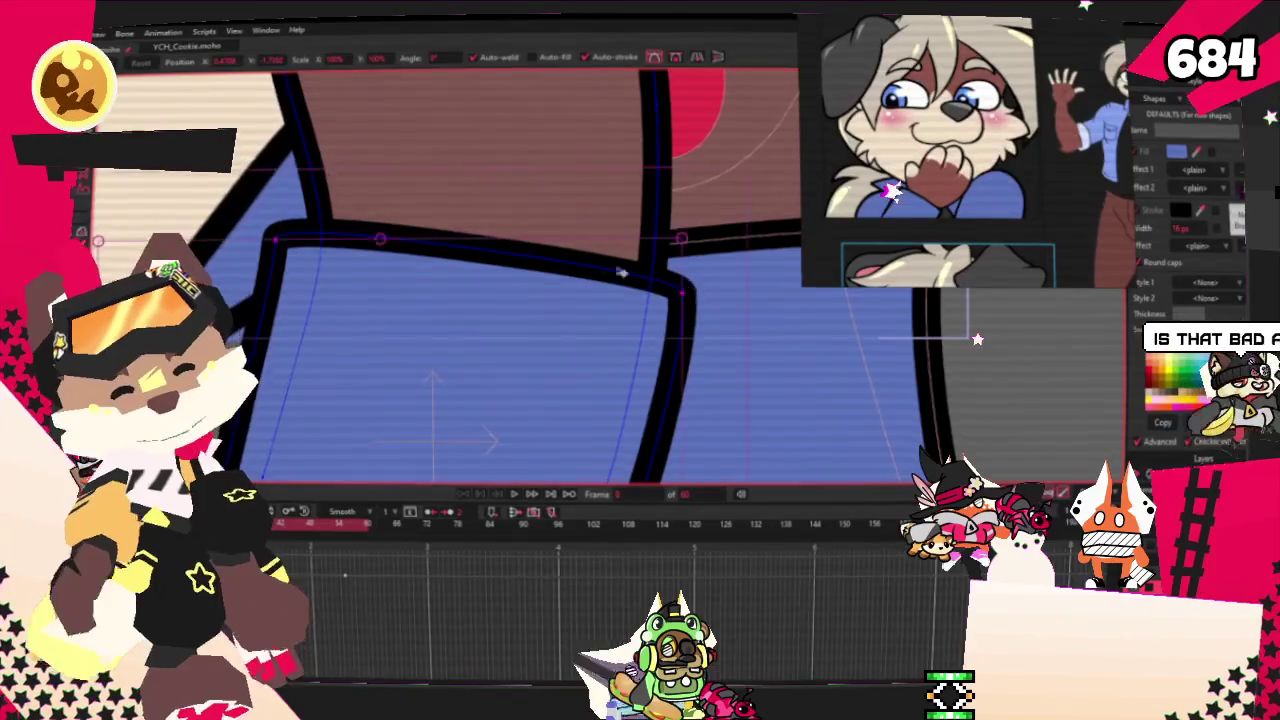
scroll(620, 272, down, 2)
scroll(630, 278, up, 1)
scroll(634, 281, up, 1)
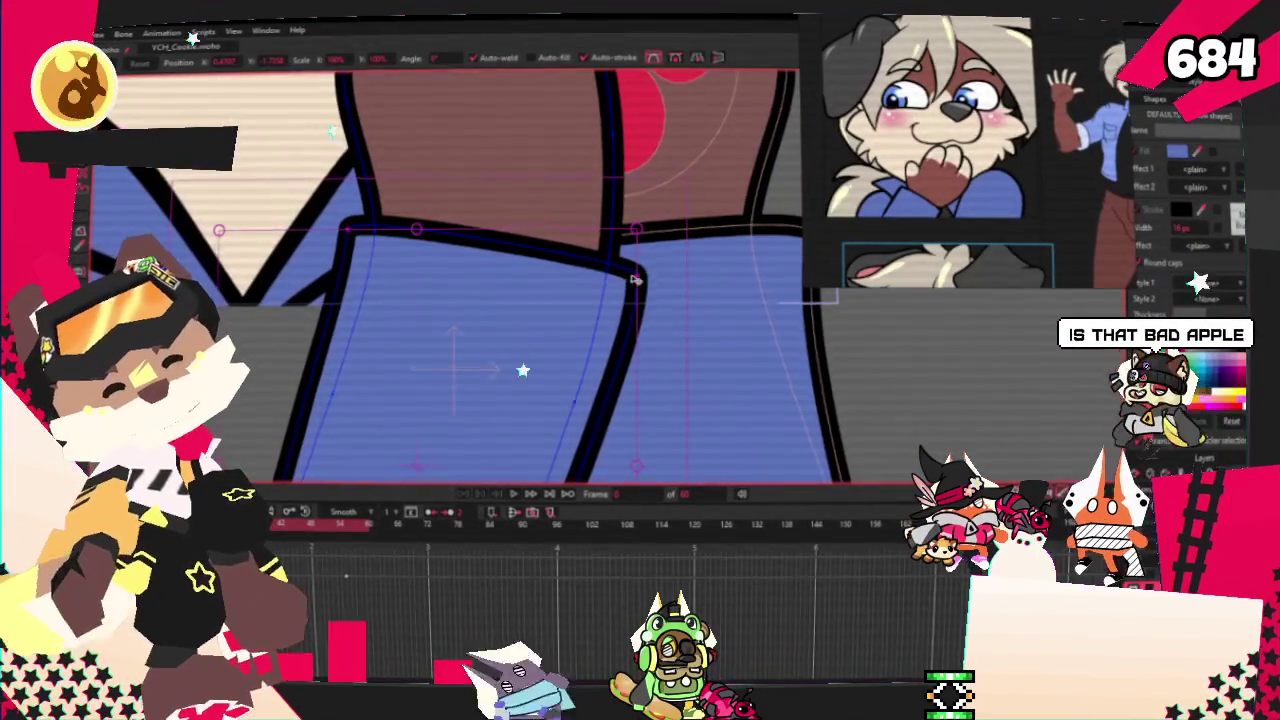
scroll(630, 278, down, 2)
scroll(560, 260, down, 1)
scroll(500, 248, up, 1)
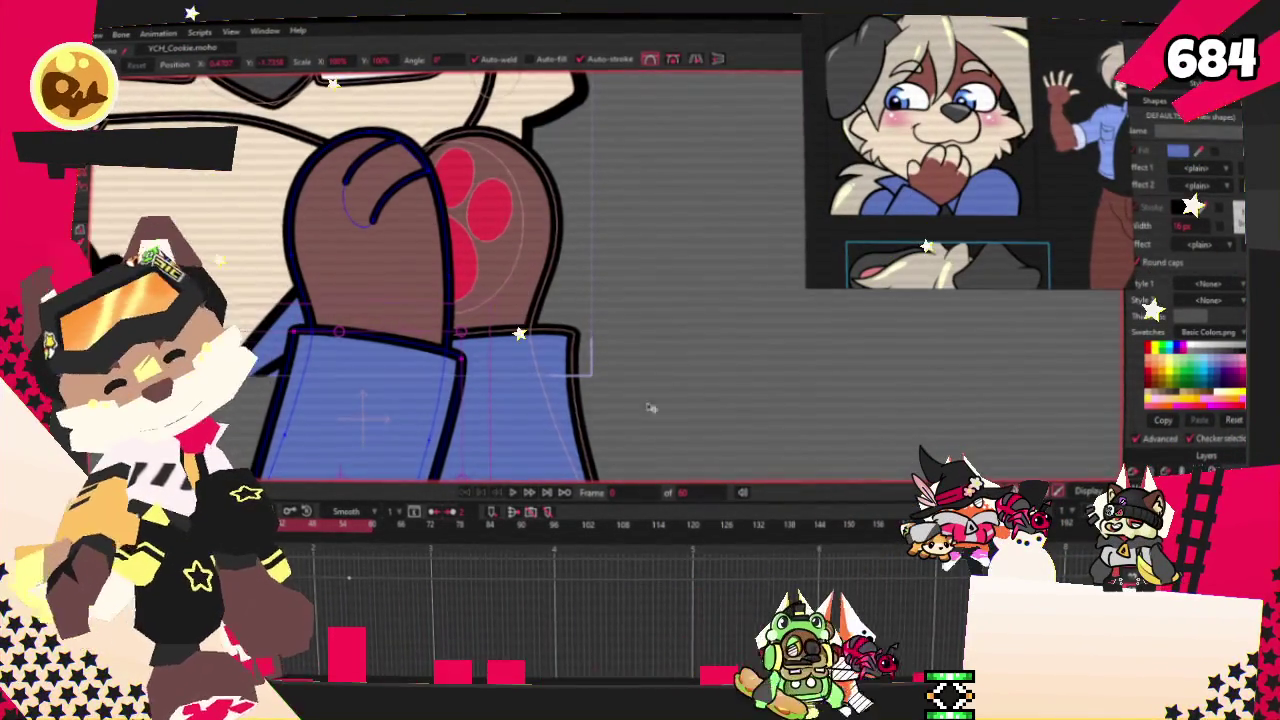
scroll(427, 232, up, 1)
- Draw a cream oval over the paw top, send it behind the paw and shift it right
key(r)
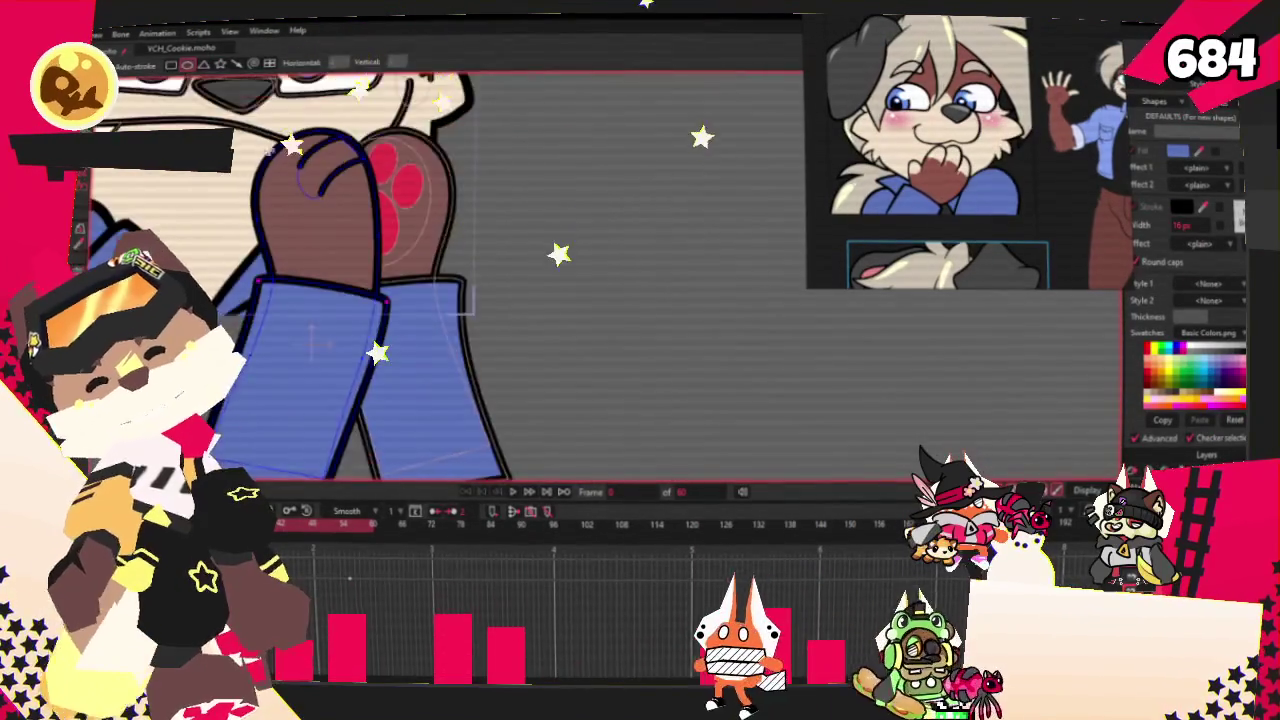
drag(305, 148, 535, 297)
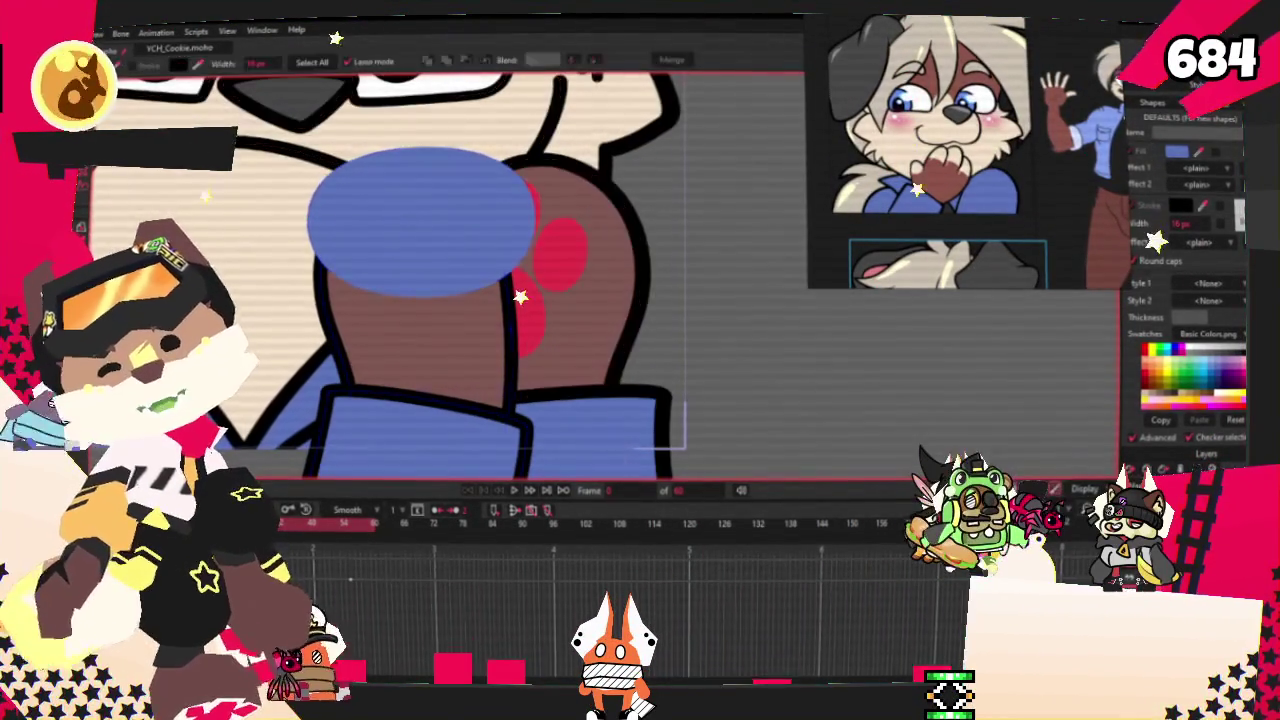
scroll(950, 150, up, 2)
scroll(950, 150, up, 1)
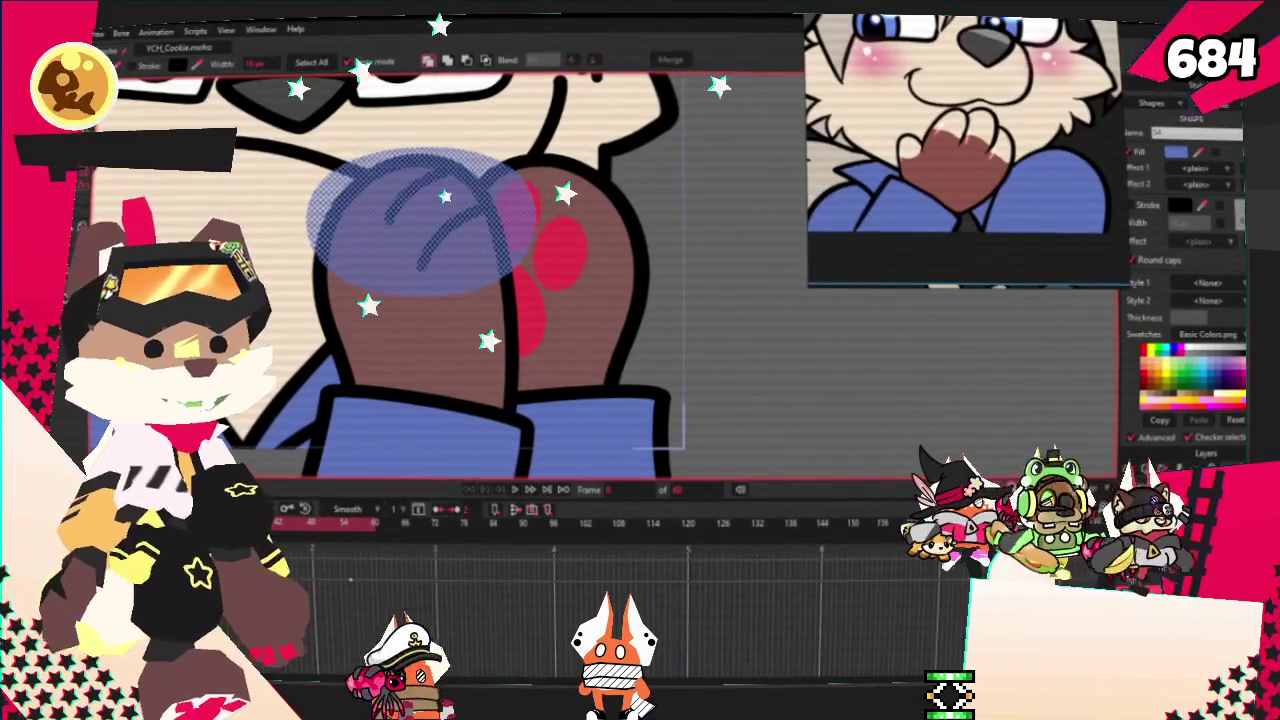
click(497, 60)
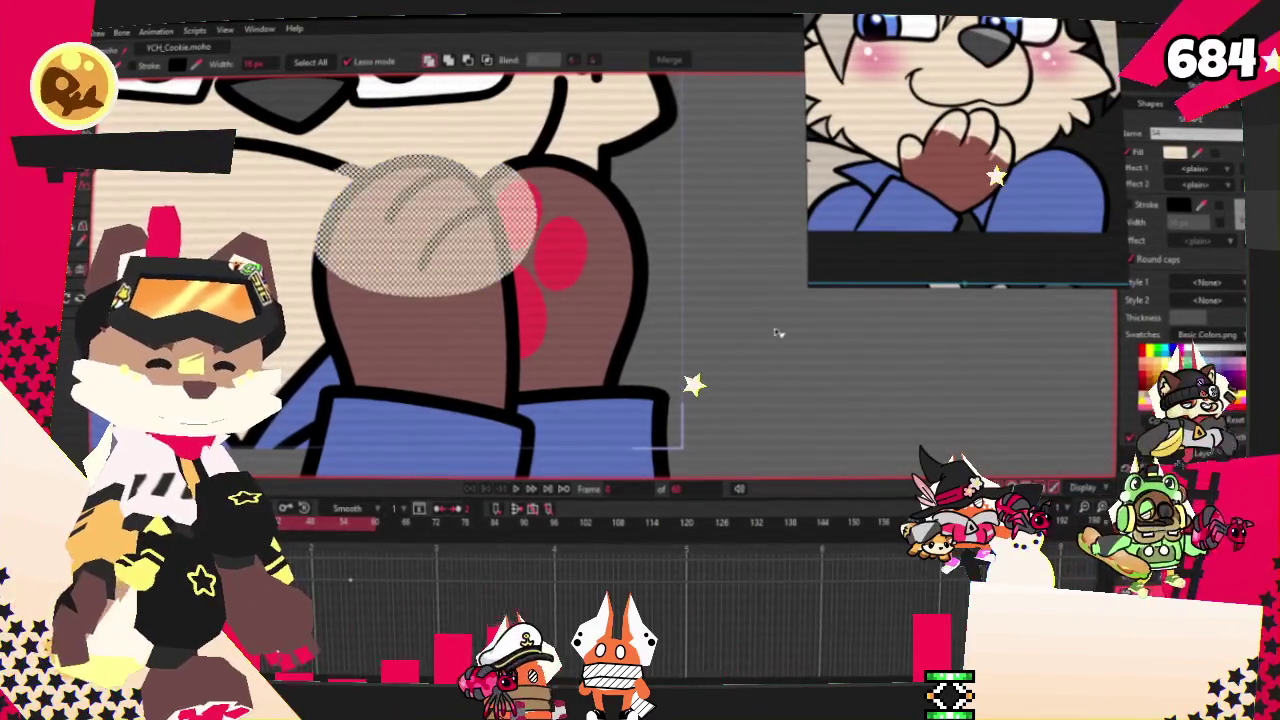
click(488, 60)
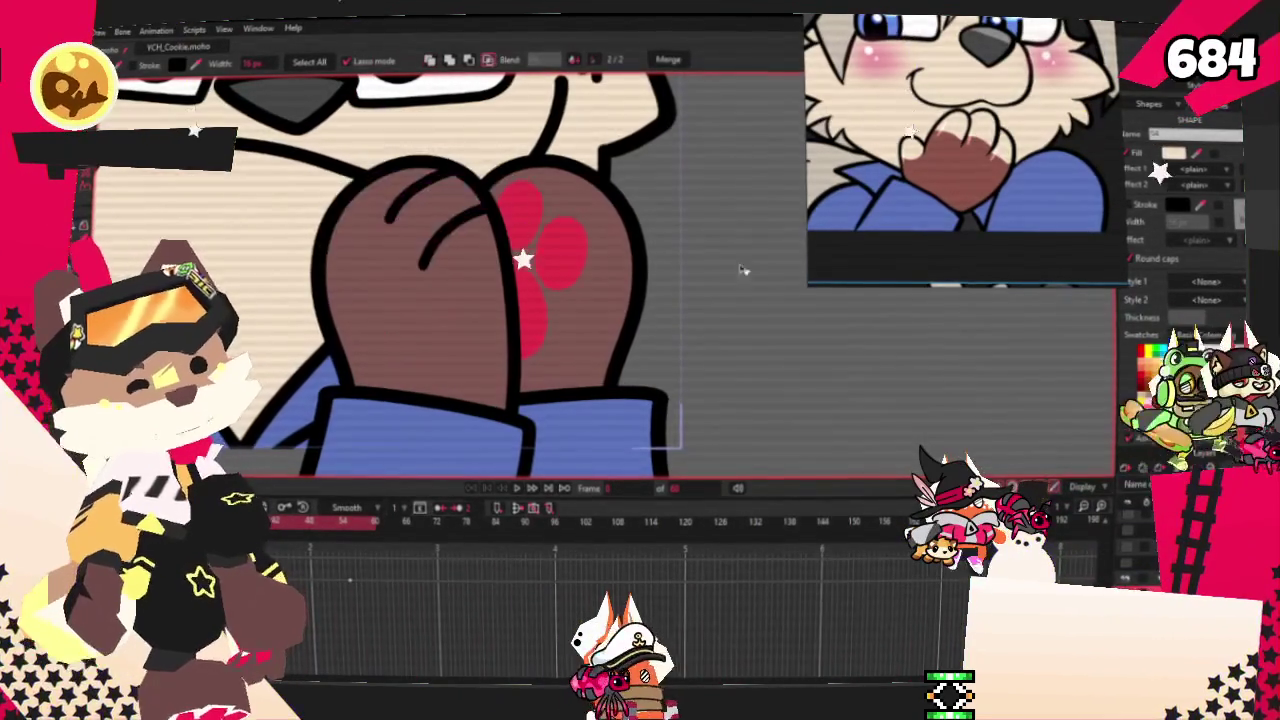
key(t)
scroll(400, 235, up, 2)
drag(342, 247, 367, 257)
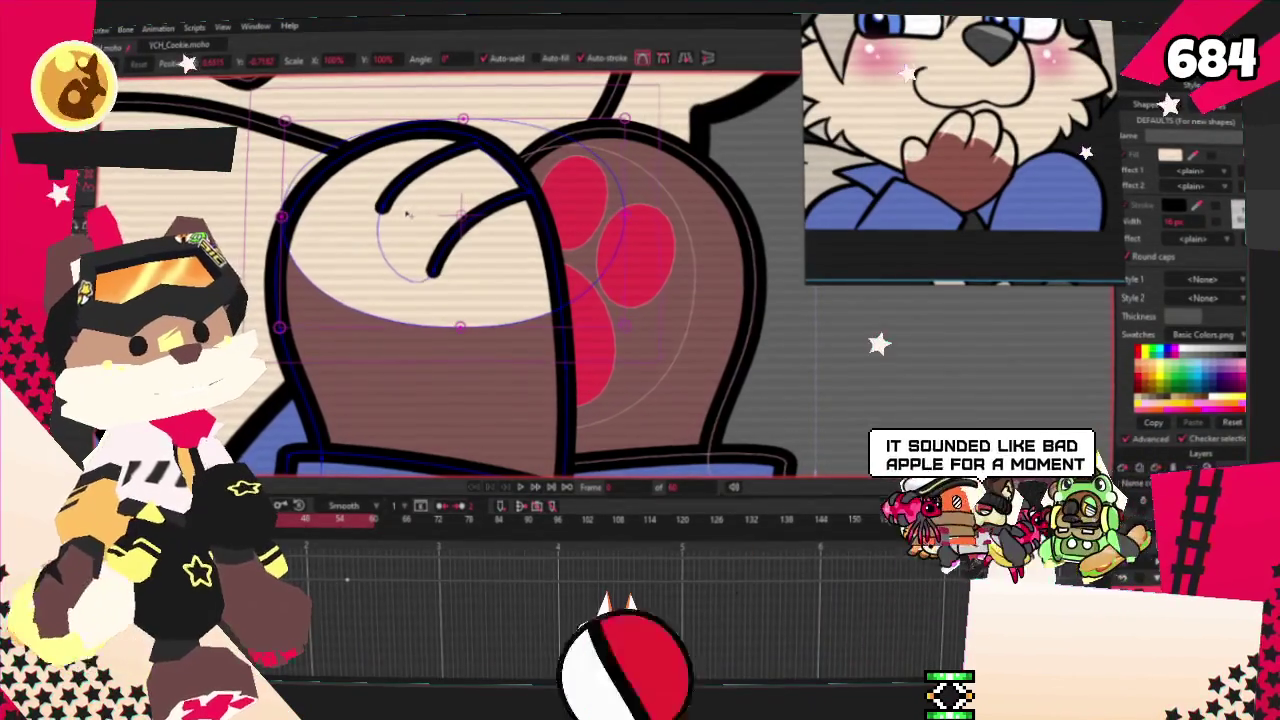
scroll(400, 225, down, 2)
- Select and deselect the paw and pink paw-pad shapes to check them
key(q)
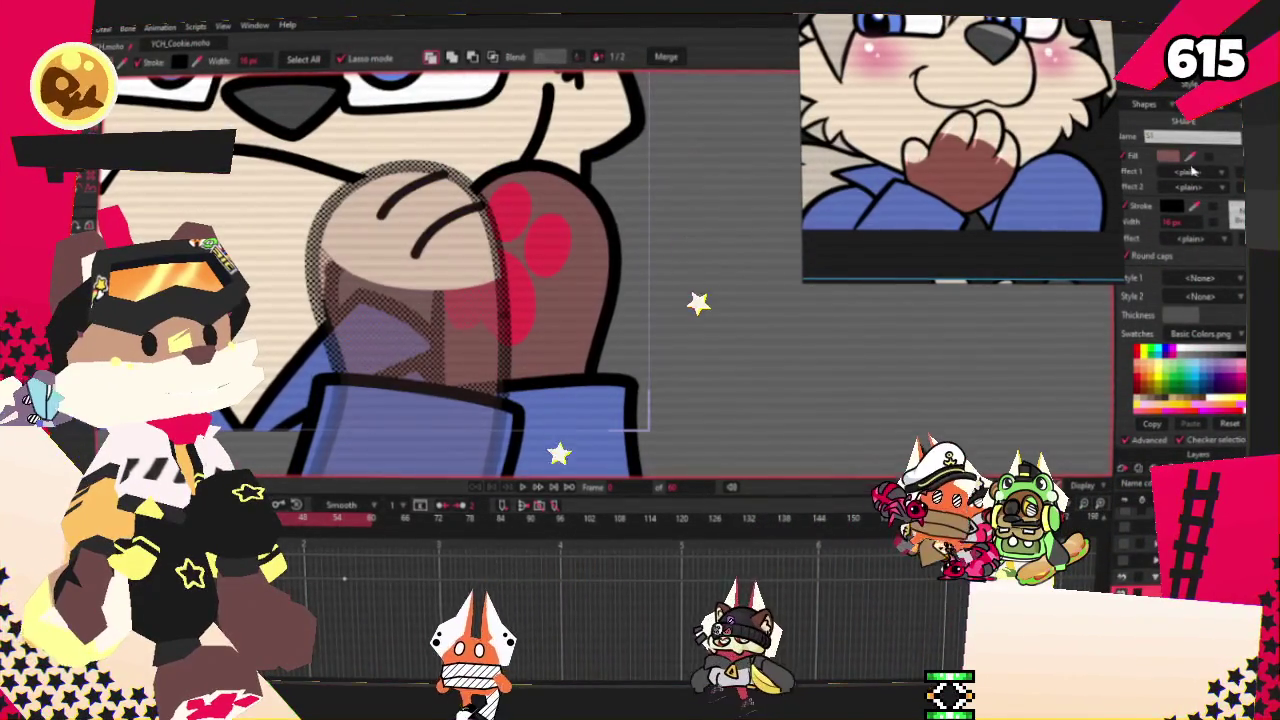
click(860, 337)
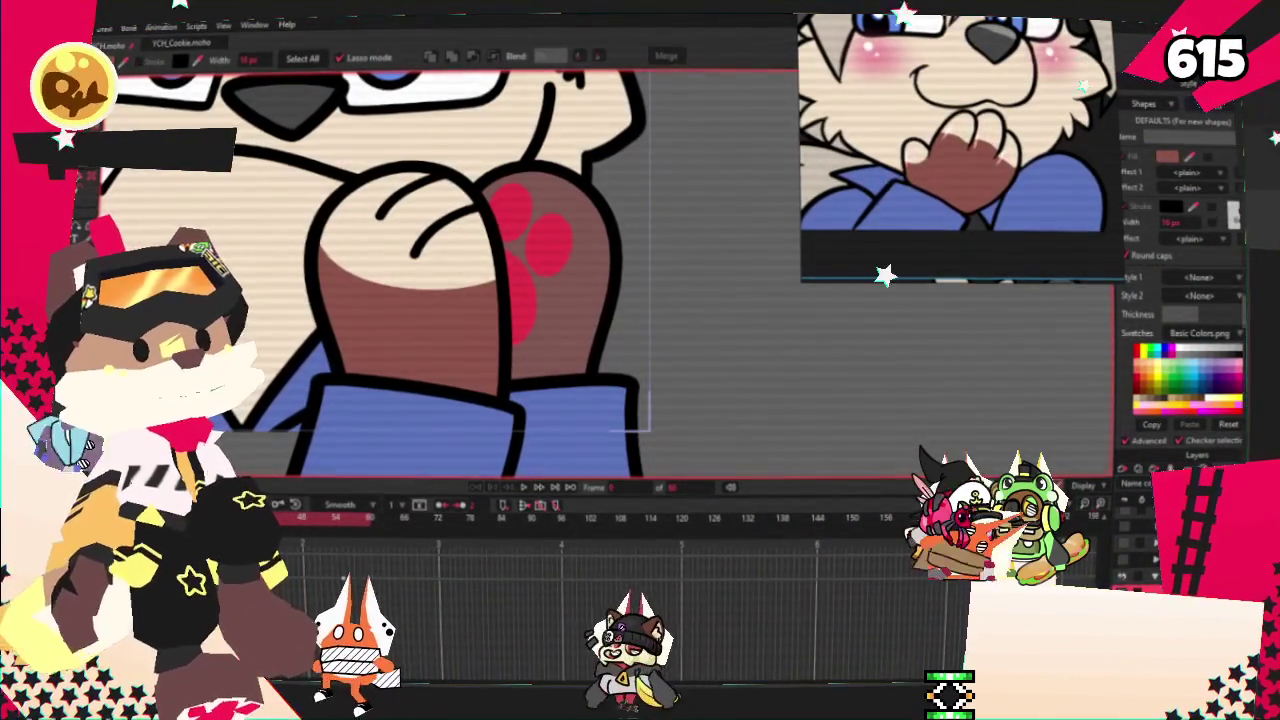
click(575, 338)
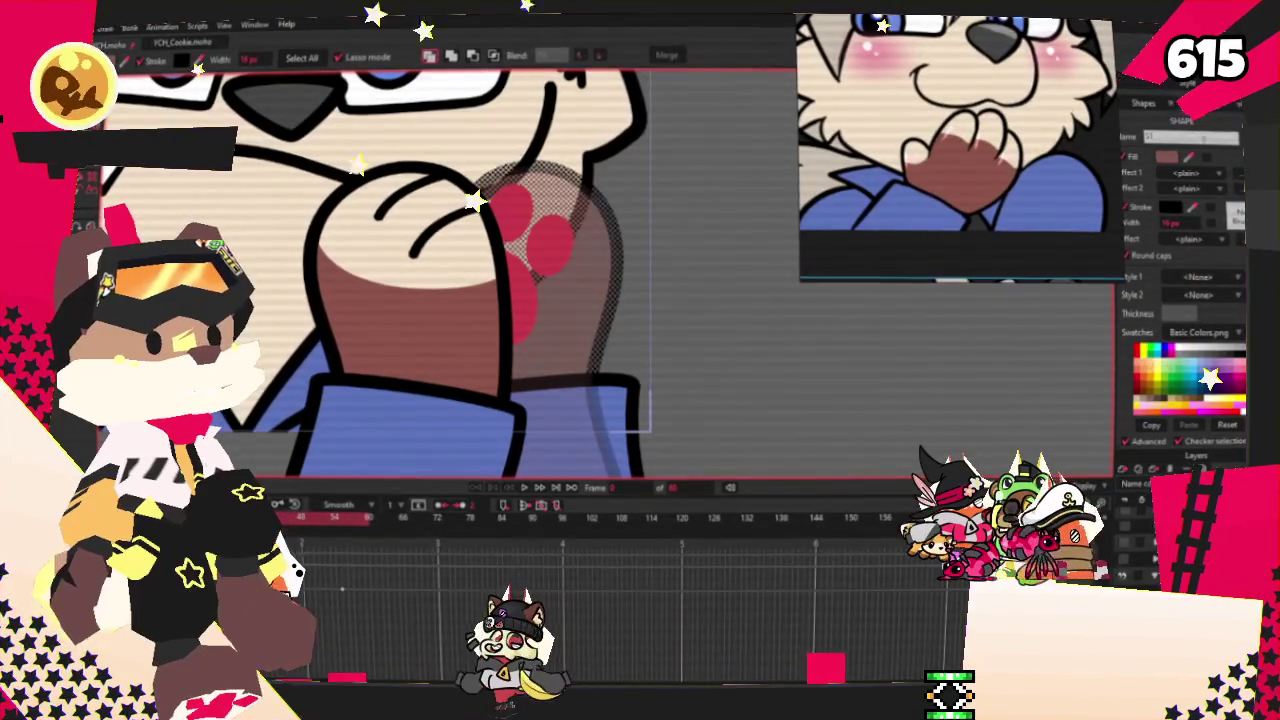
click(658, 288)
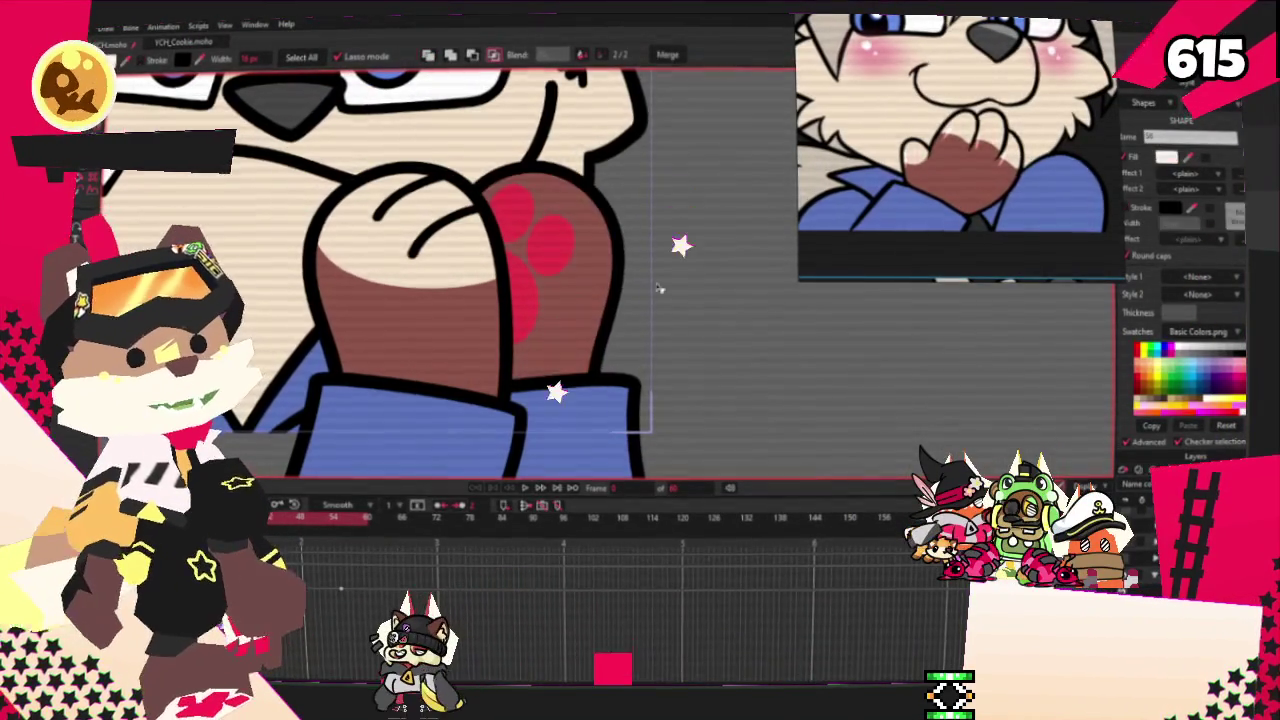
click(572, 336)
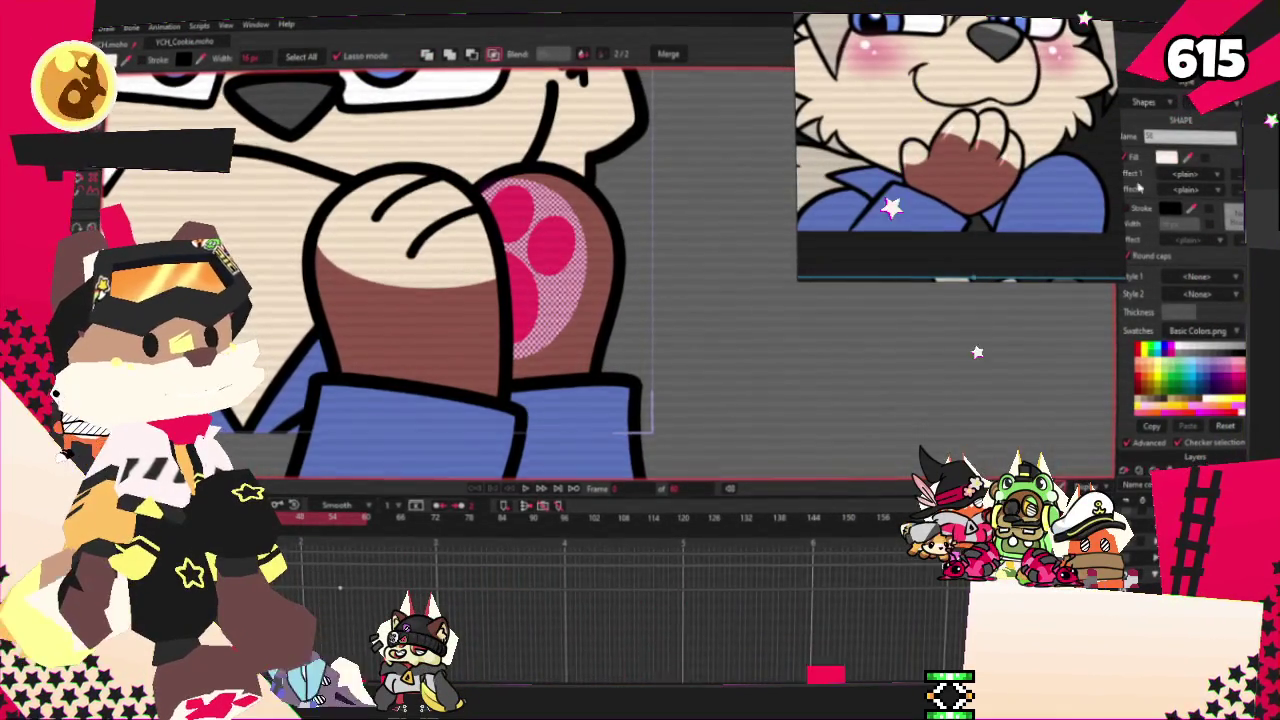
click(715, 318)
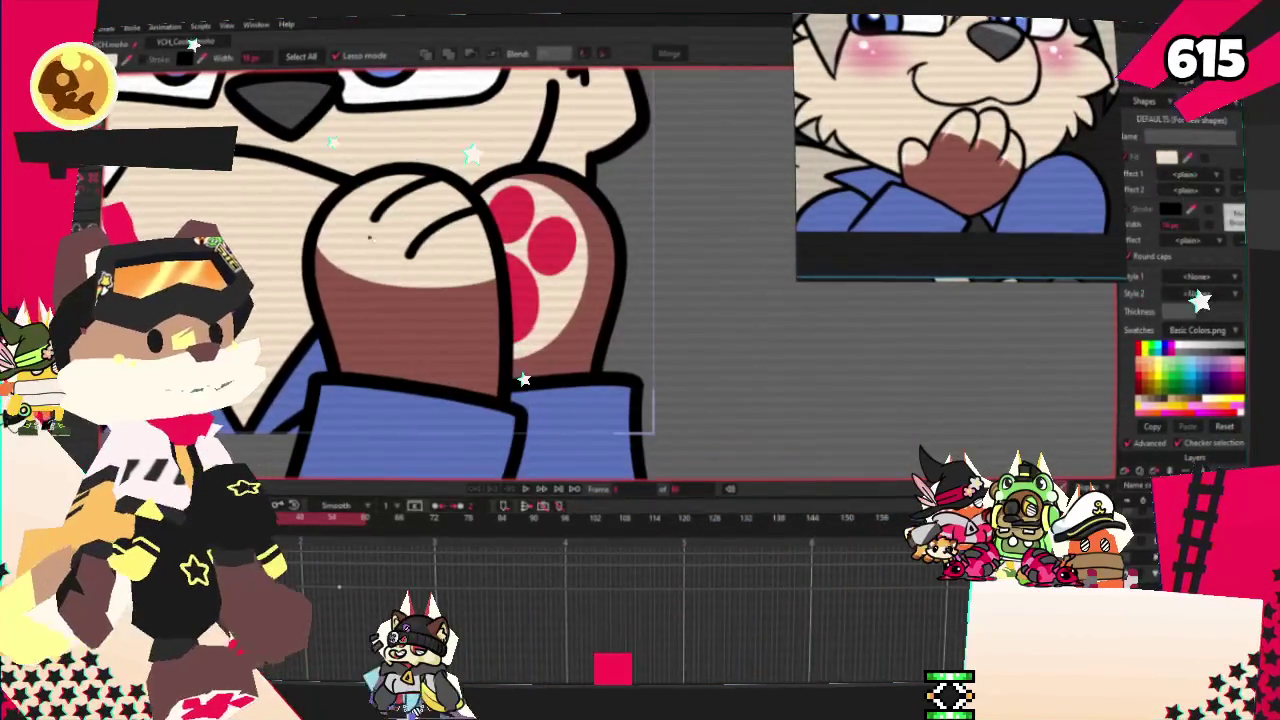
scroll(555, 312, up, 3)
- Remove two of the three red paw pads, leaving one pad
key(t)
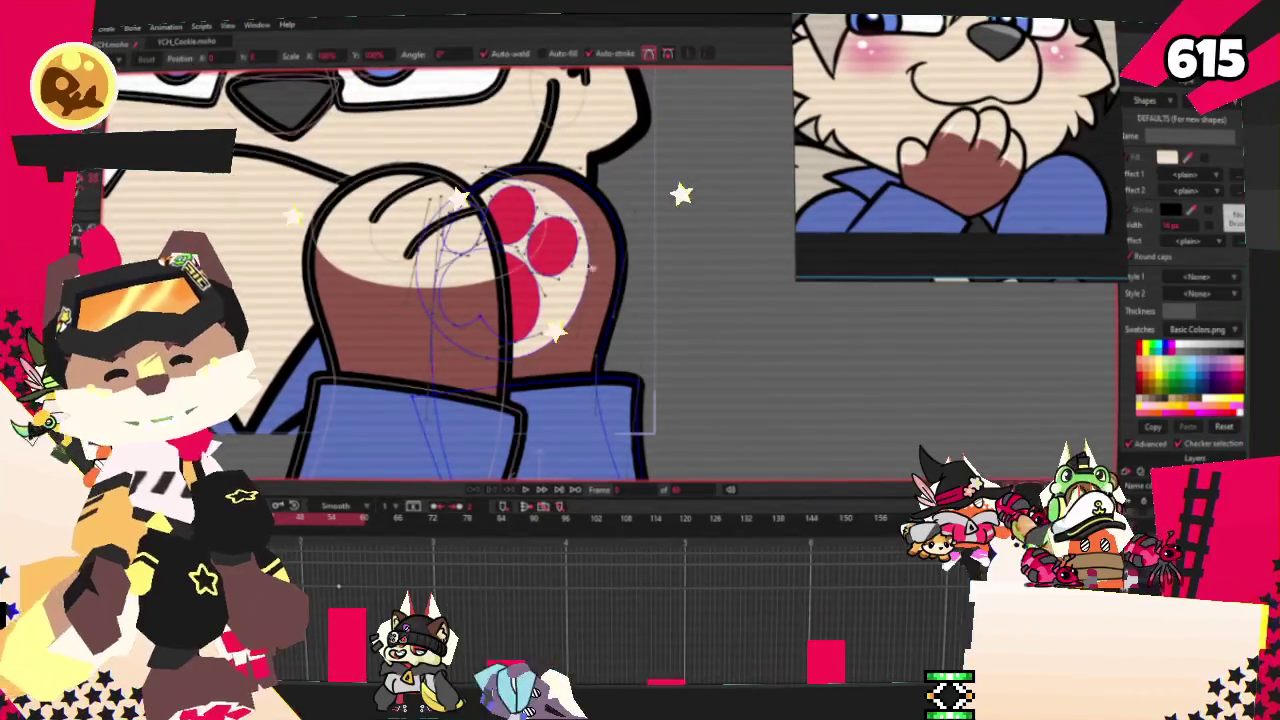
click(632, 200)
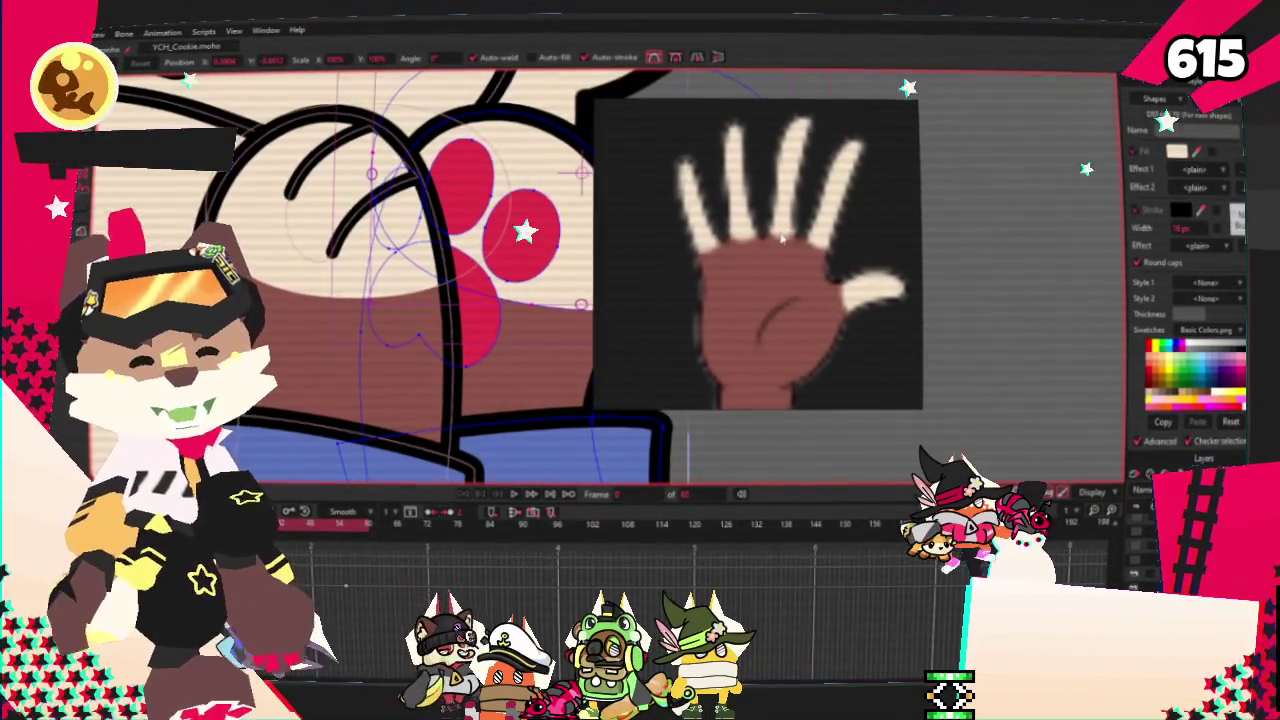
scroll(530, 300, down, 3)
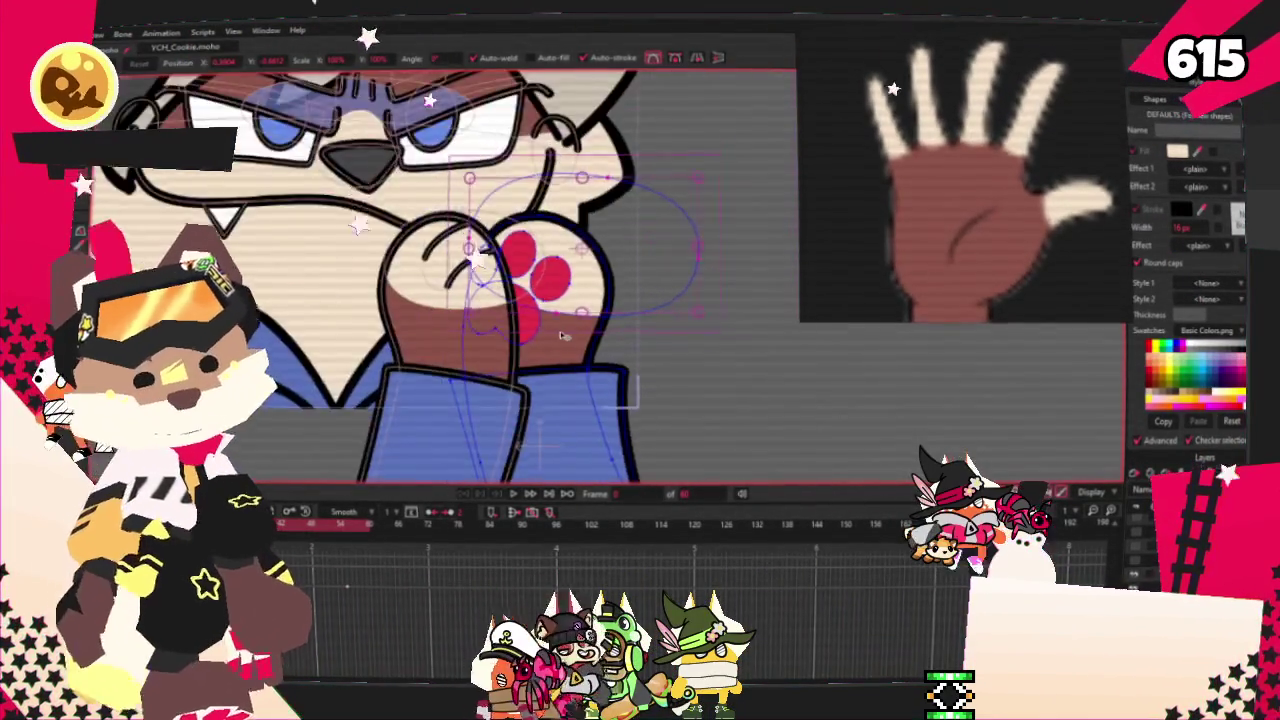
scroll(627, 325, up, 2)
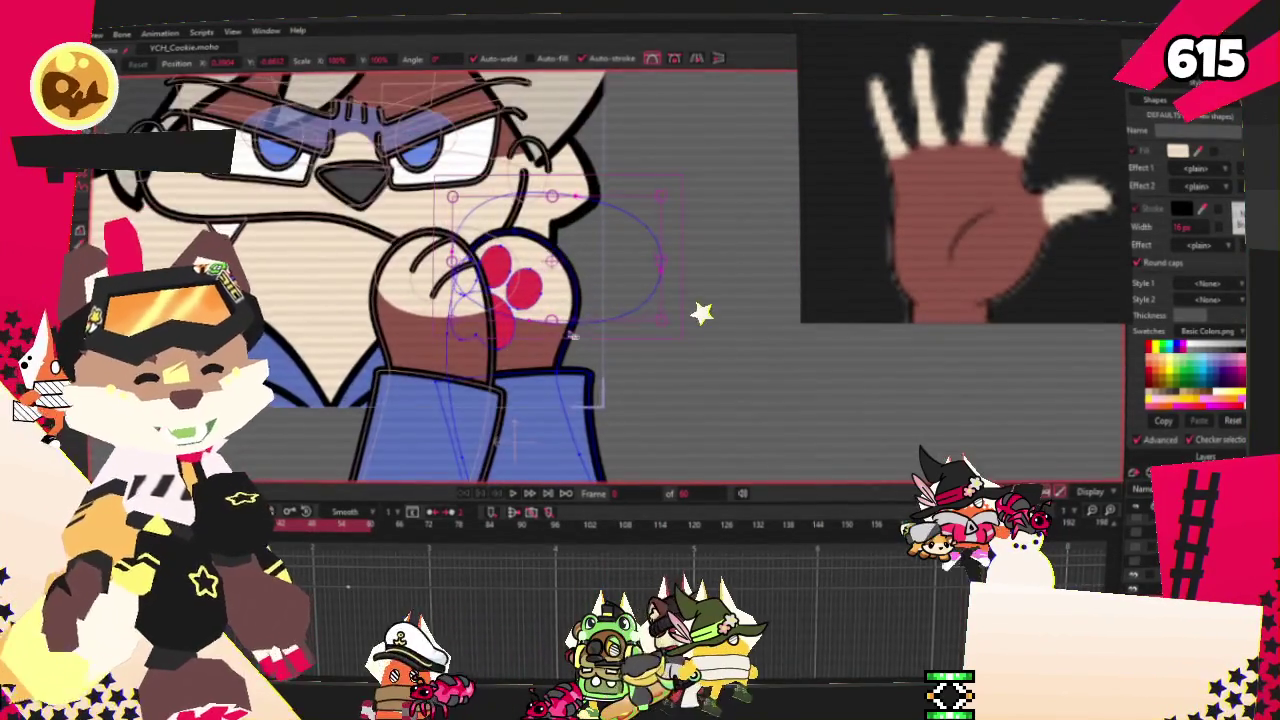
scroll(560, 290, up, 2)
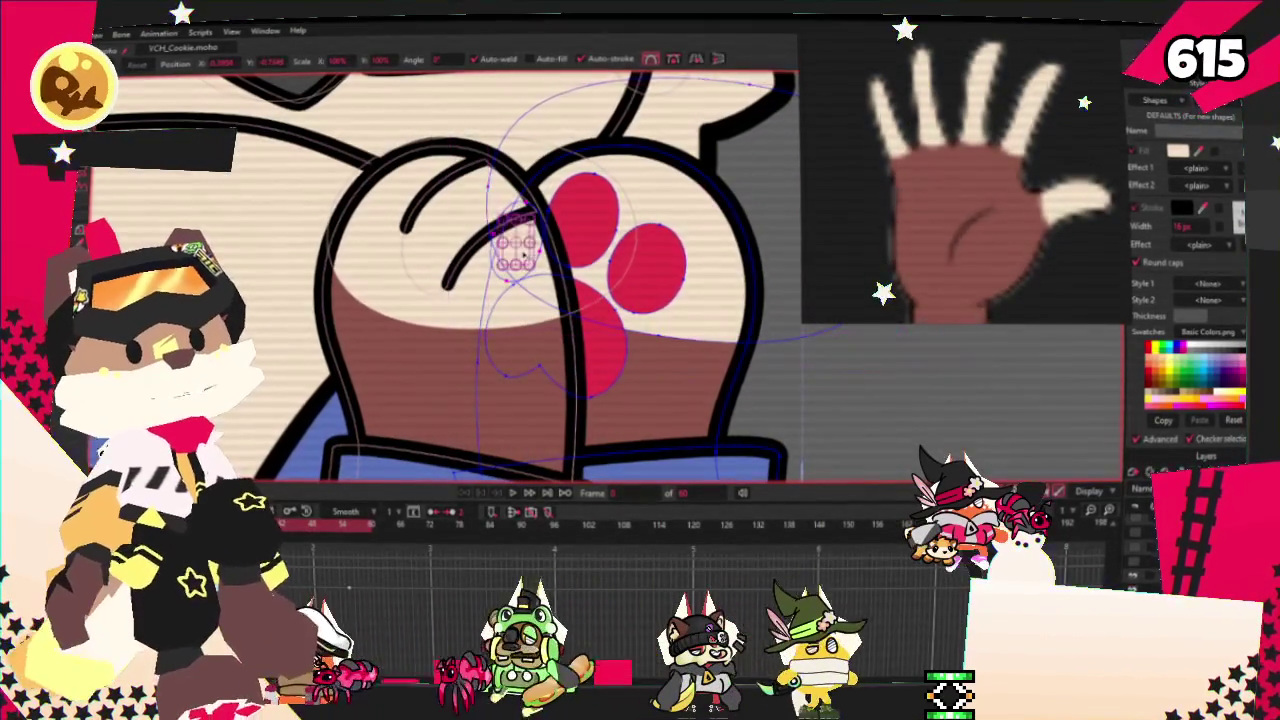
click(585, 210)
click(645, 262)
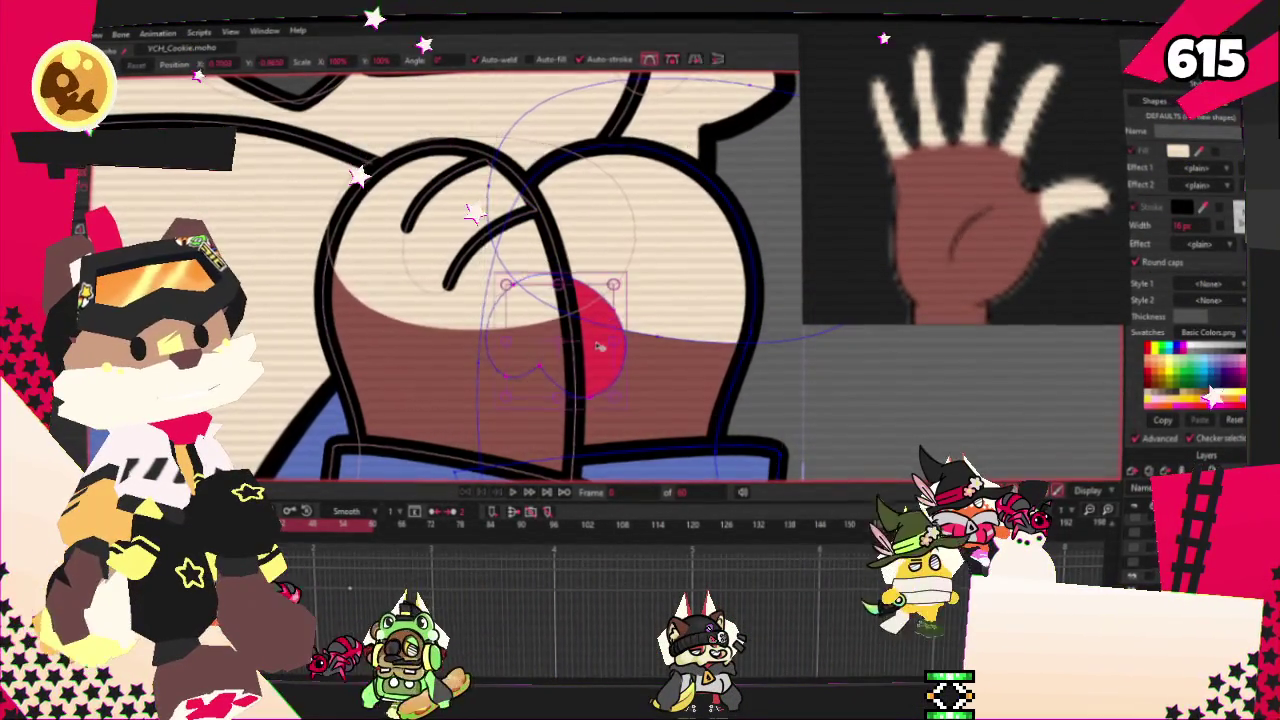
scroll(560, 350, down, 3)
scroll(506, 330, up, 3)
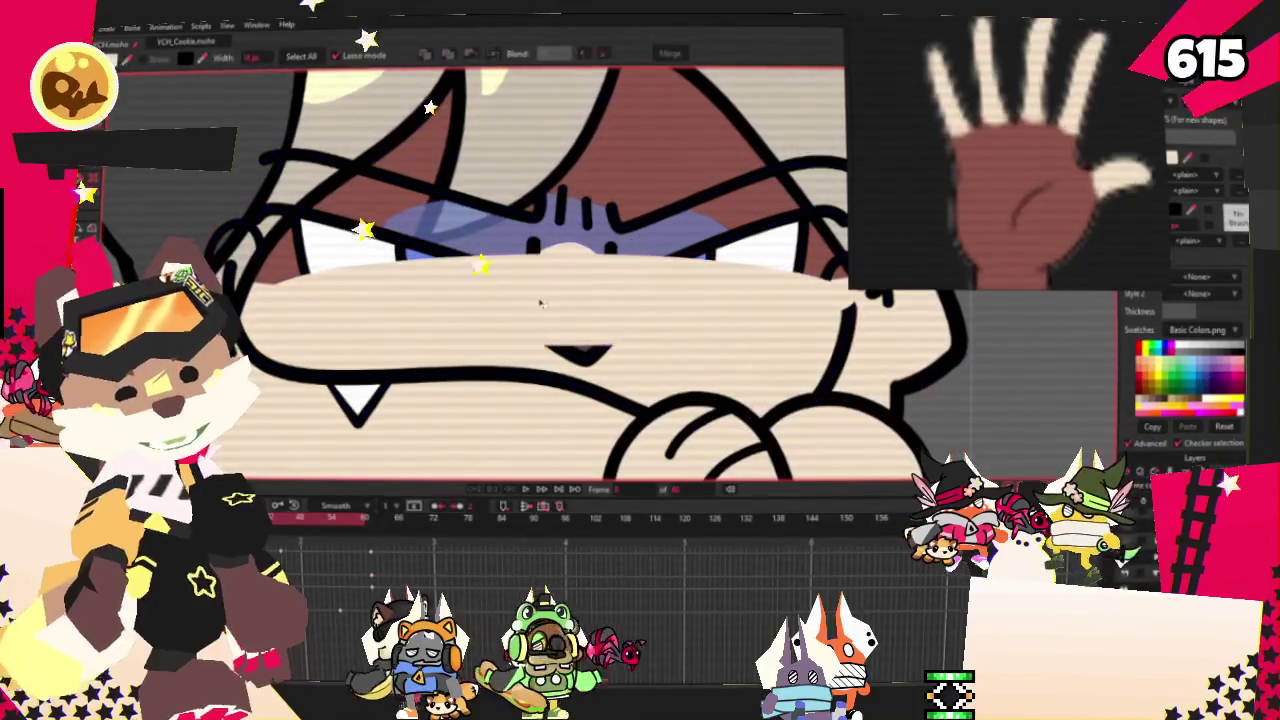
- Jump to a different animation frame on the timeline
key(g)
scroll(506, 330, down, 2)
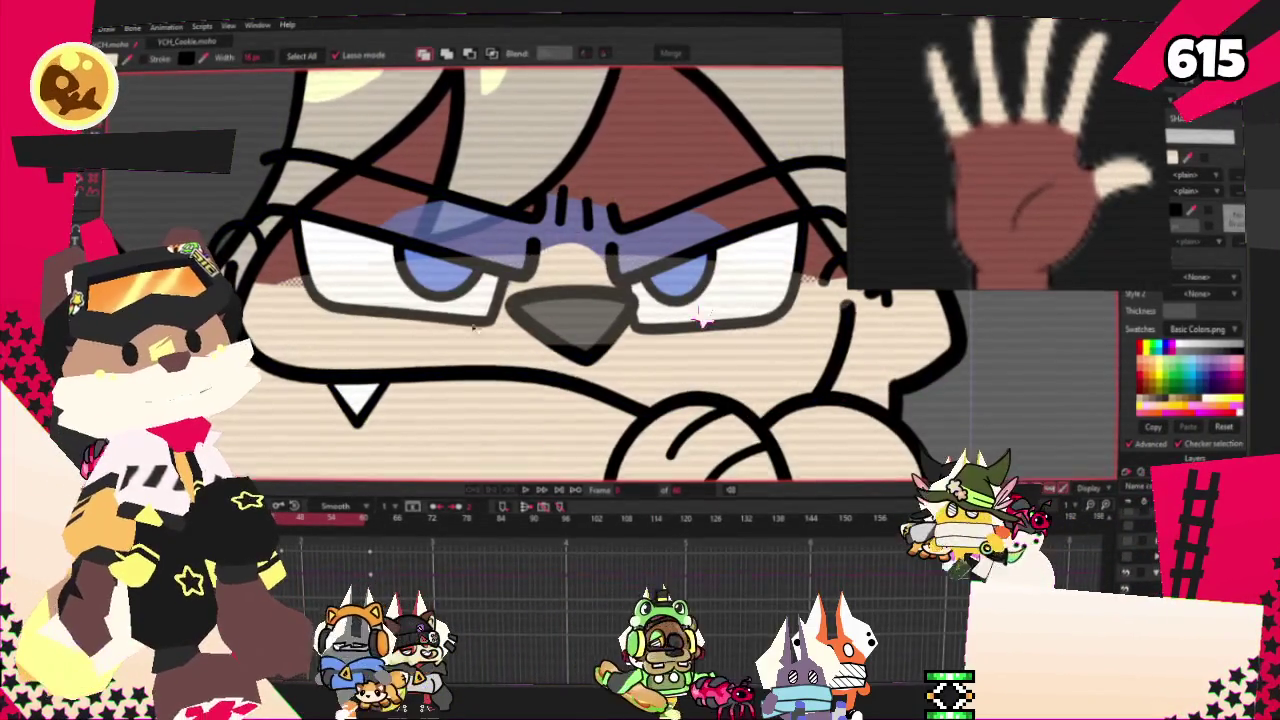
scroll(506, 330, down, 1)
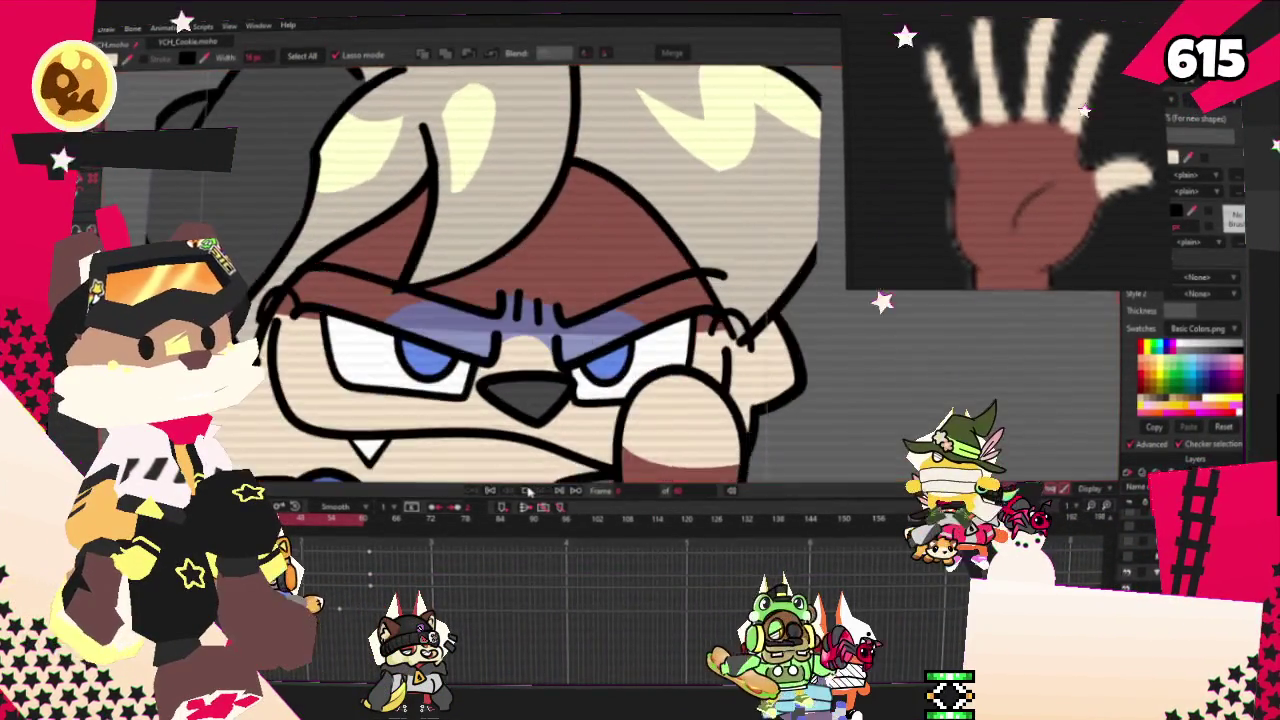
click(535, 491)
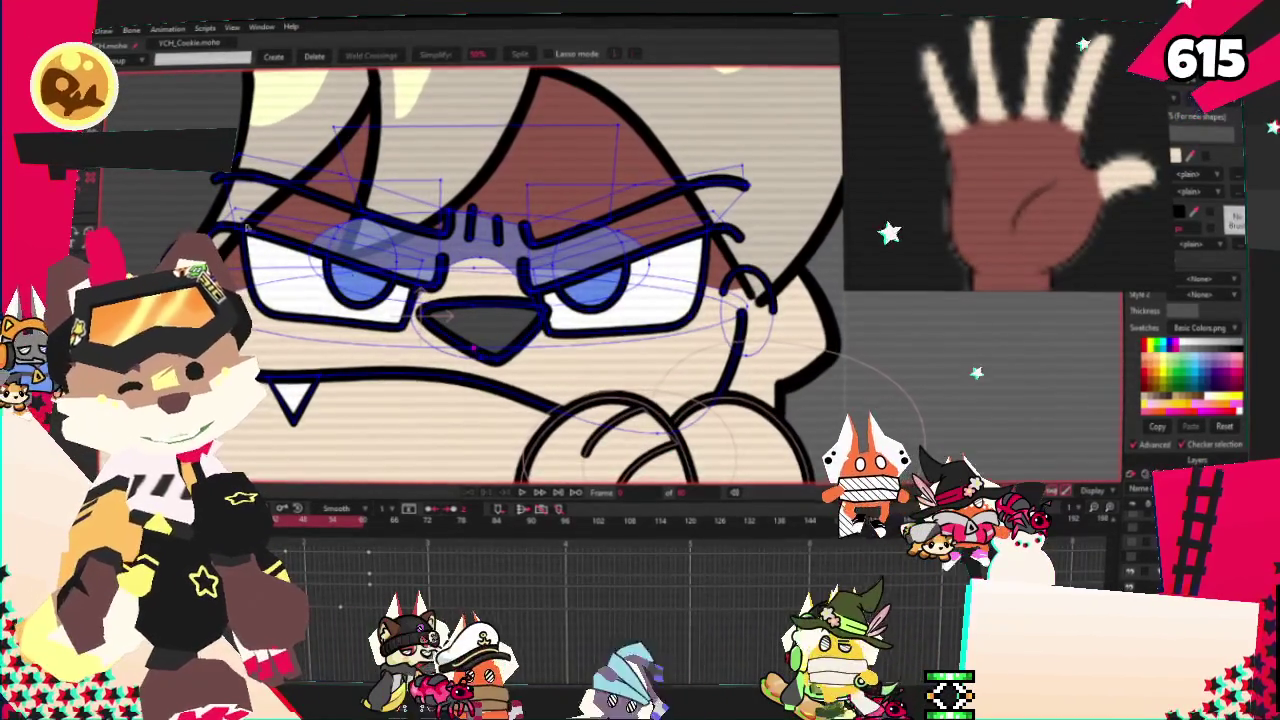
scroll(461, 355, up, 2)
- Inspect the glasses up close, then play the animation to preview the head turn
key(t)
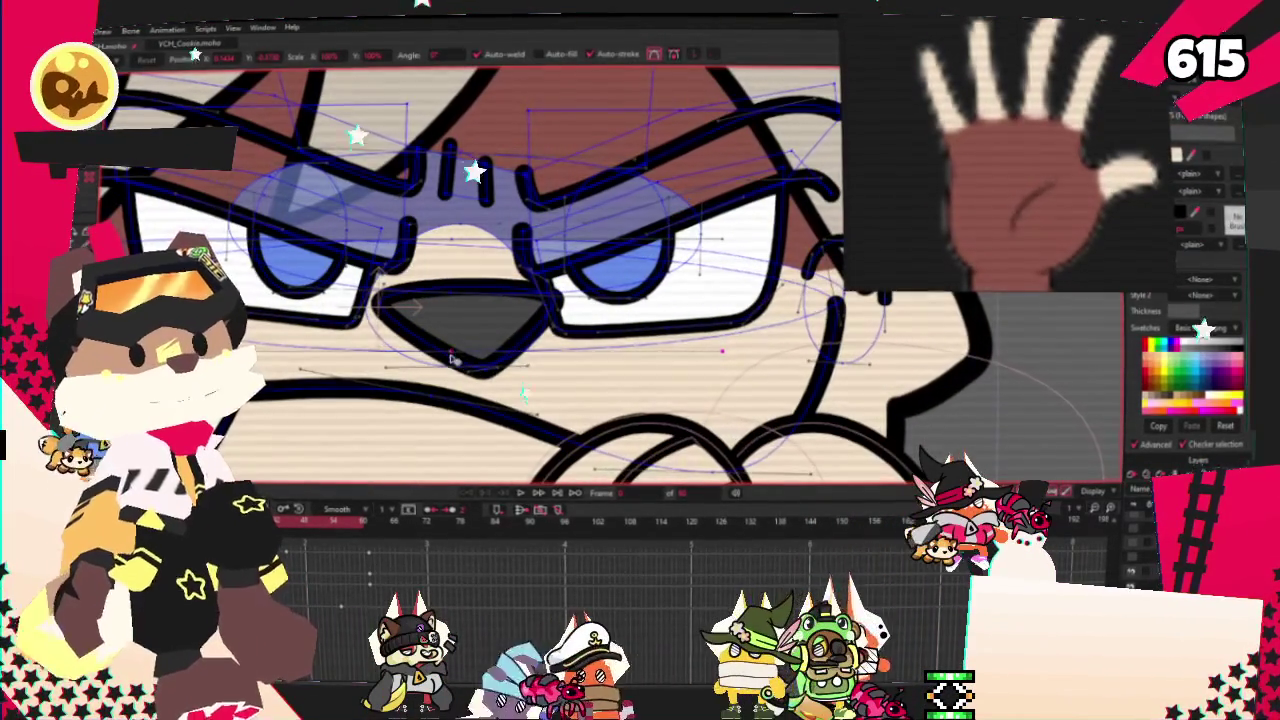
scroll(705, 293, down, 2)
scroll(705, 293, up, 3)
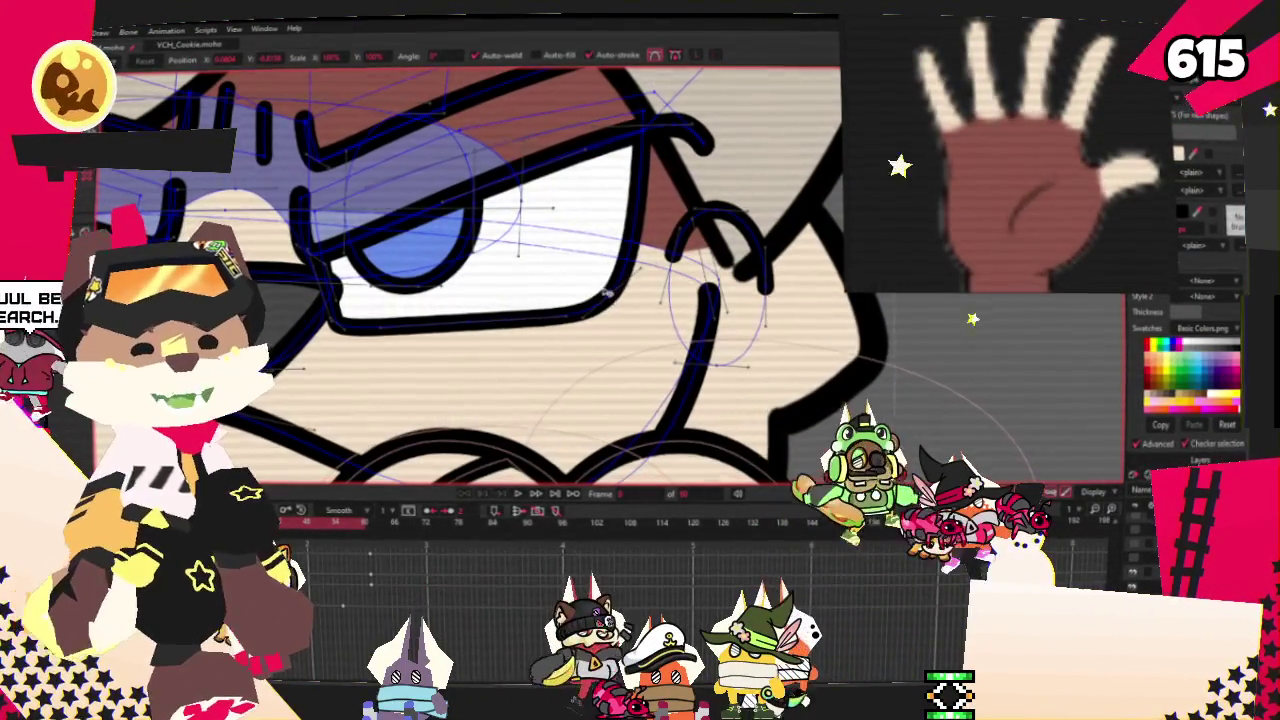
scroll(700, 300, down, 2)
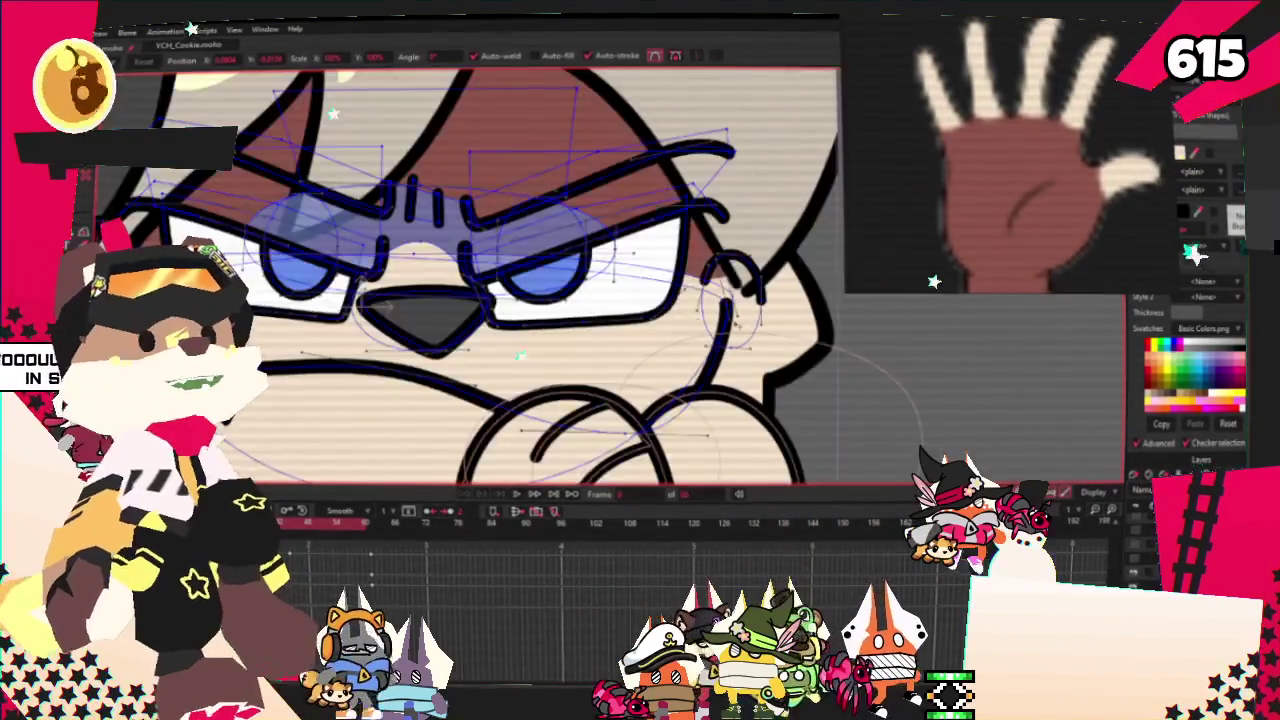
scroll(680, 300, down, 1)
scroll(720, 308, up, 1)
scroll(722, 308, up, 1)
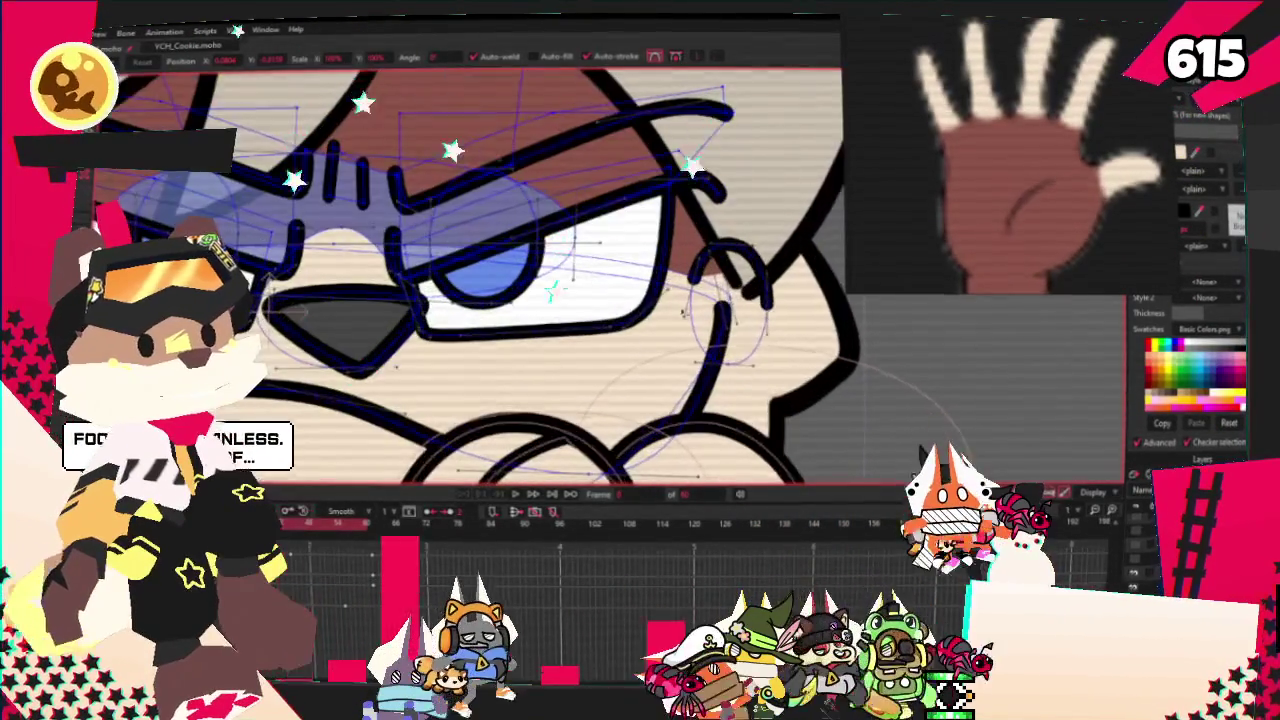
scroll(700, 305, down, 2)
scroll(710, 300, up, 2)
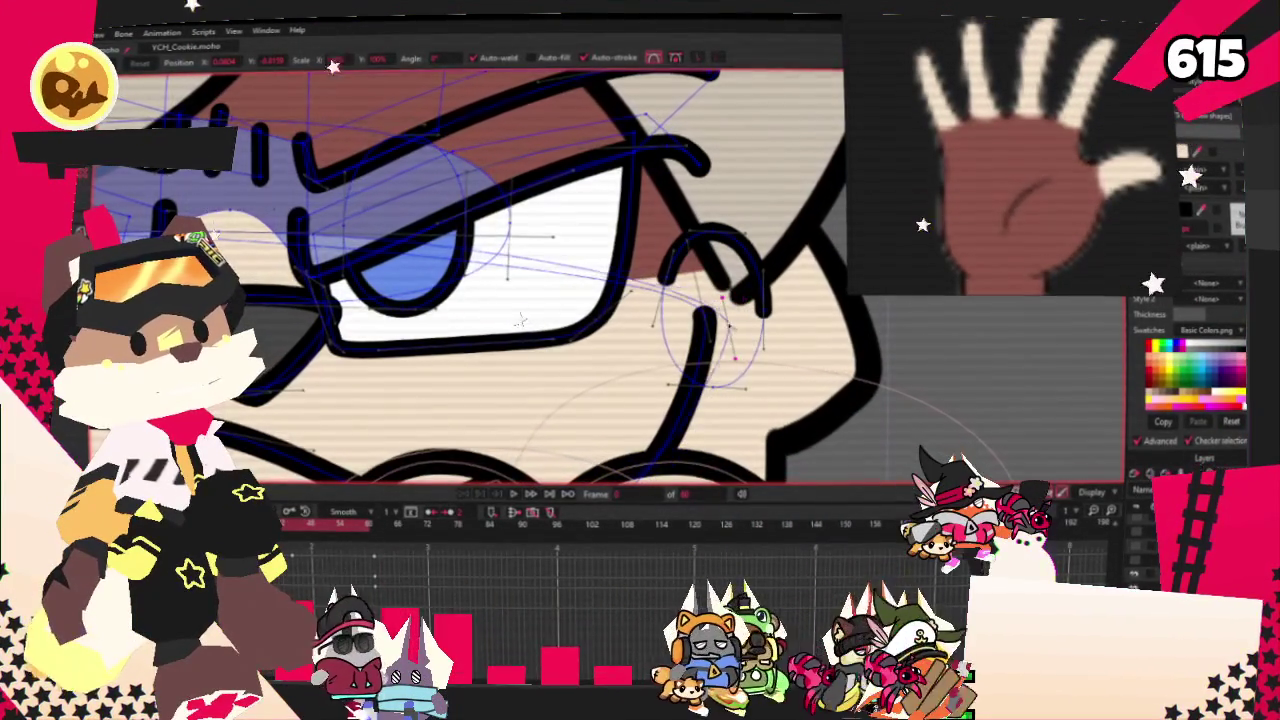
scroll(700, 300, down, 3)
scroll(700, 300, up, 1)
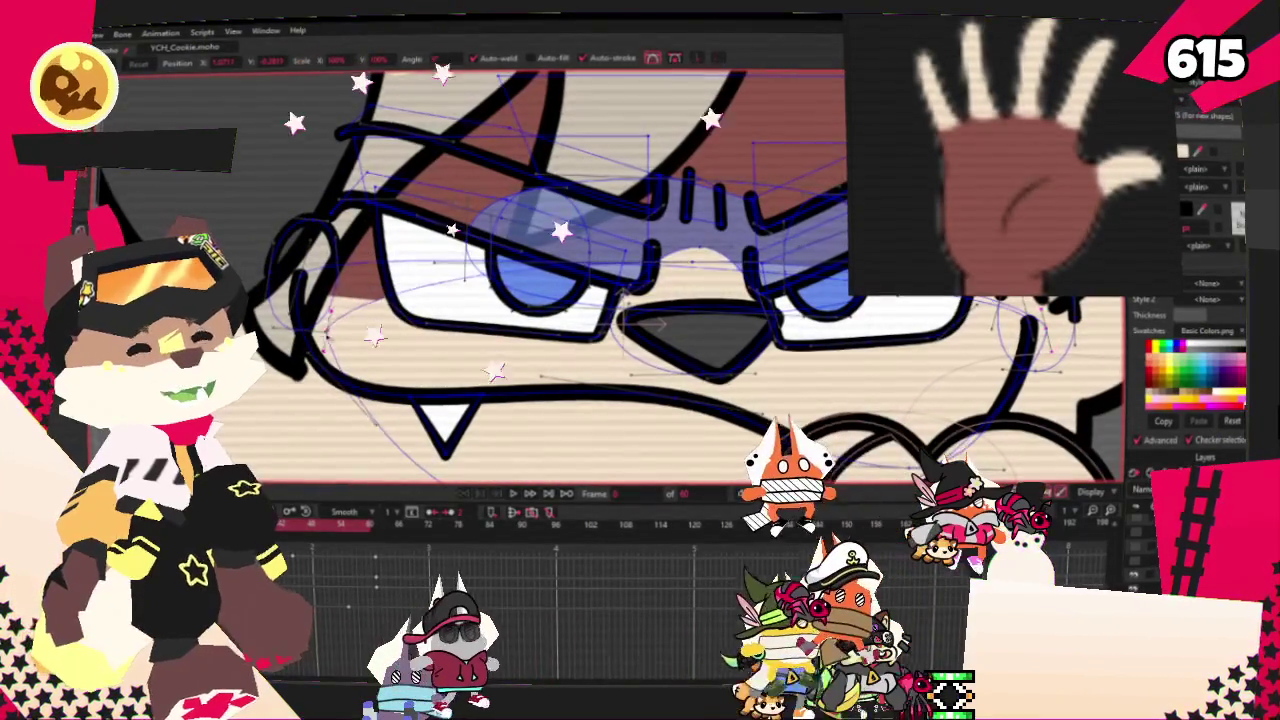
scroll(700, 338, down, 2)
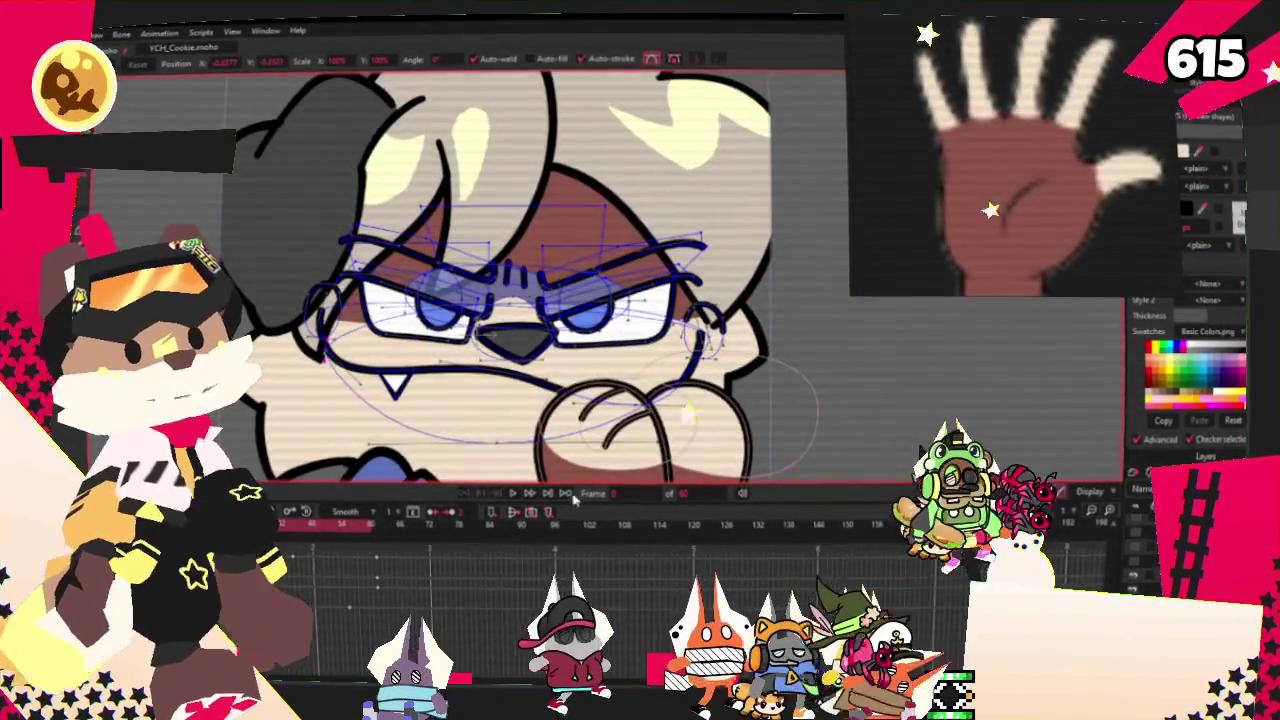
click(514, 494)
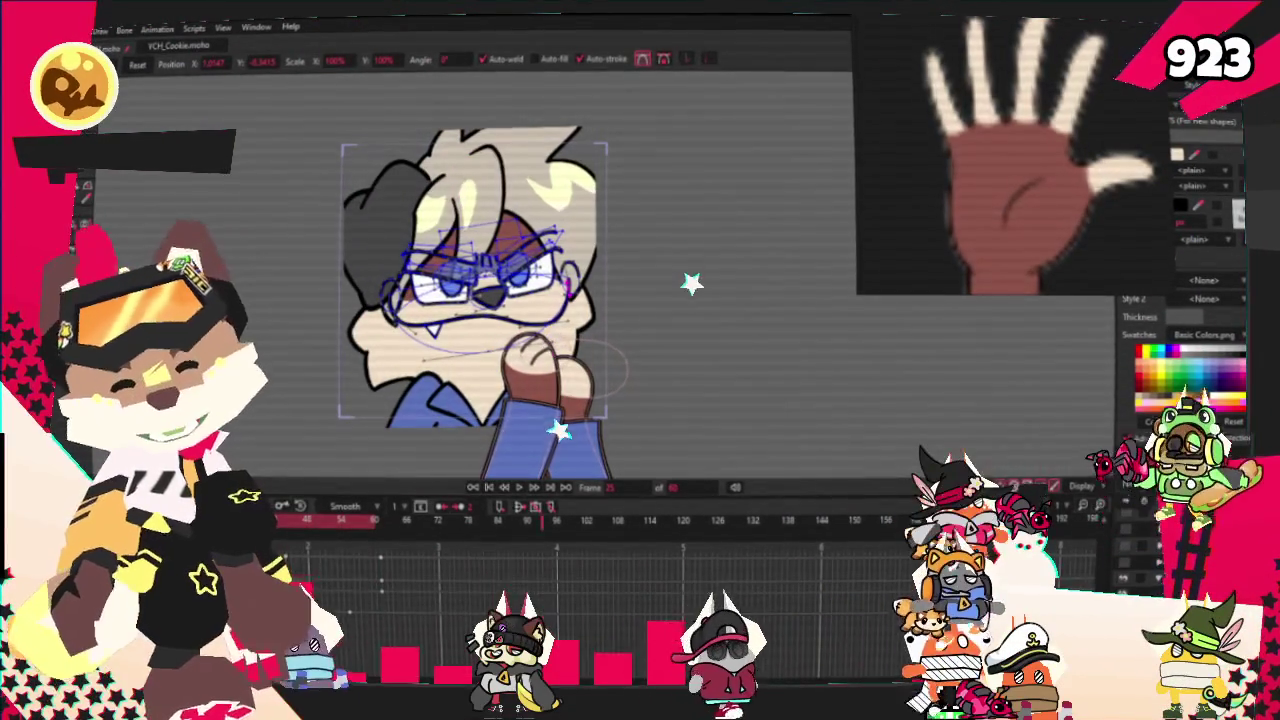
- Step back five frames to review the poses, then move to a later frame
scroll(590, 218, up, 3)
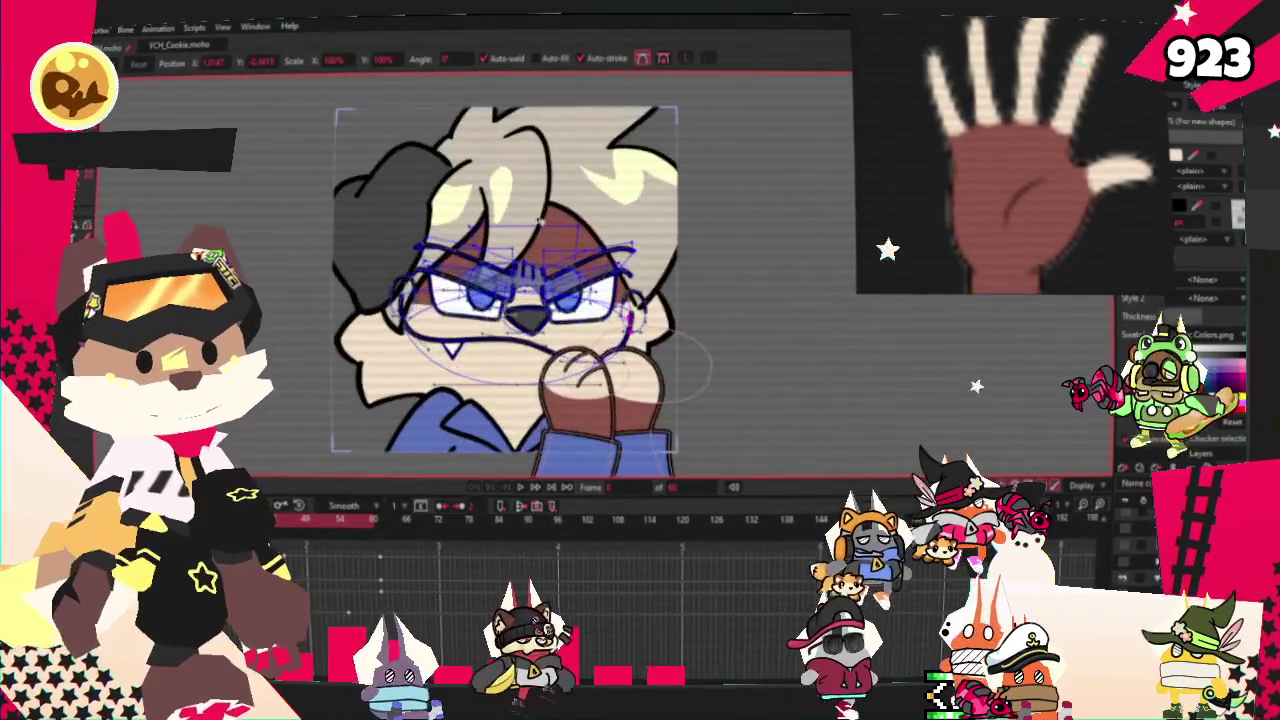
scroll(590, 218, up, 2)
scroll(590, 218, up, 2)
scroll(591, 219, down, 2)
scroll(591, 216, up, 2)
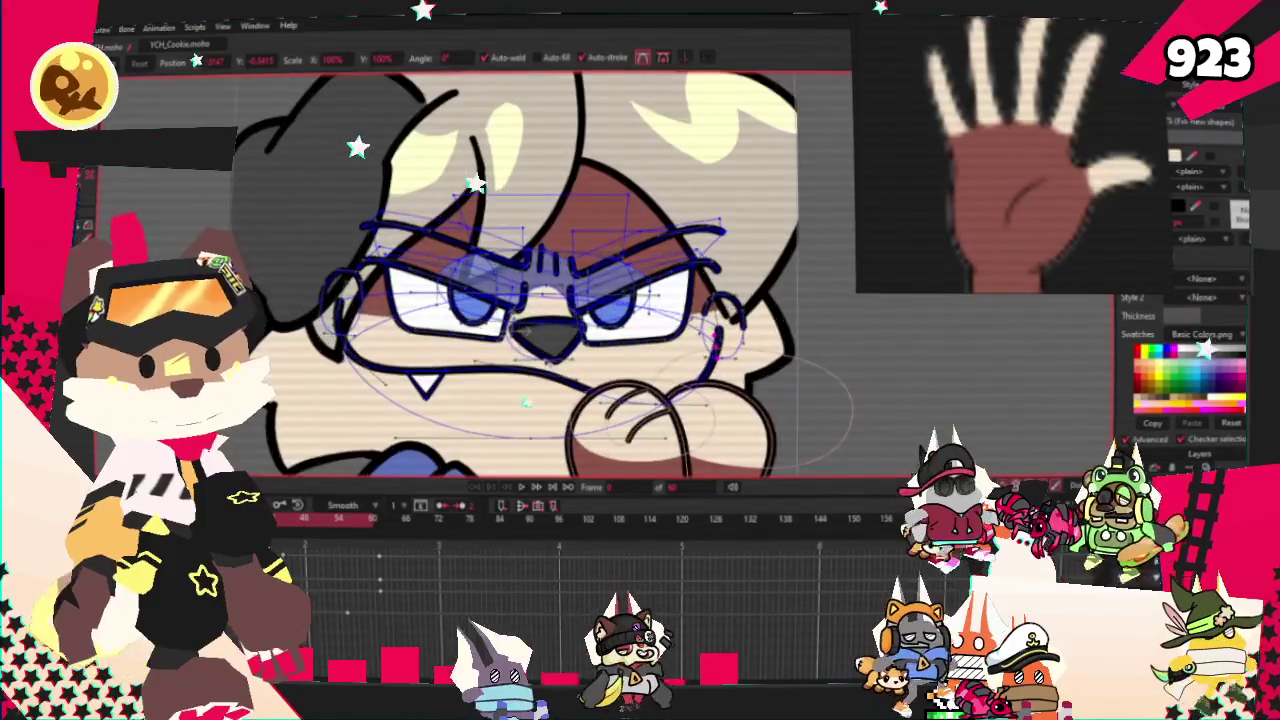
click(522, 487)
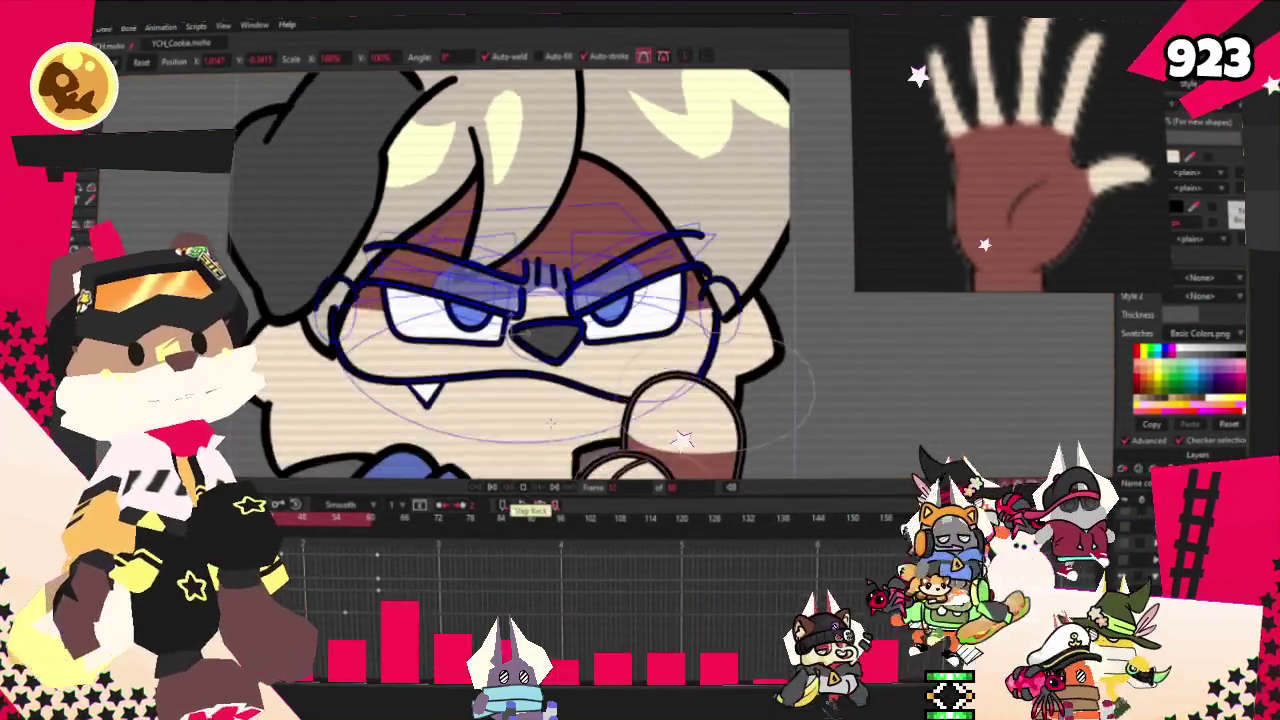
click(522, 487)
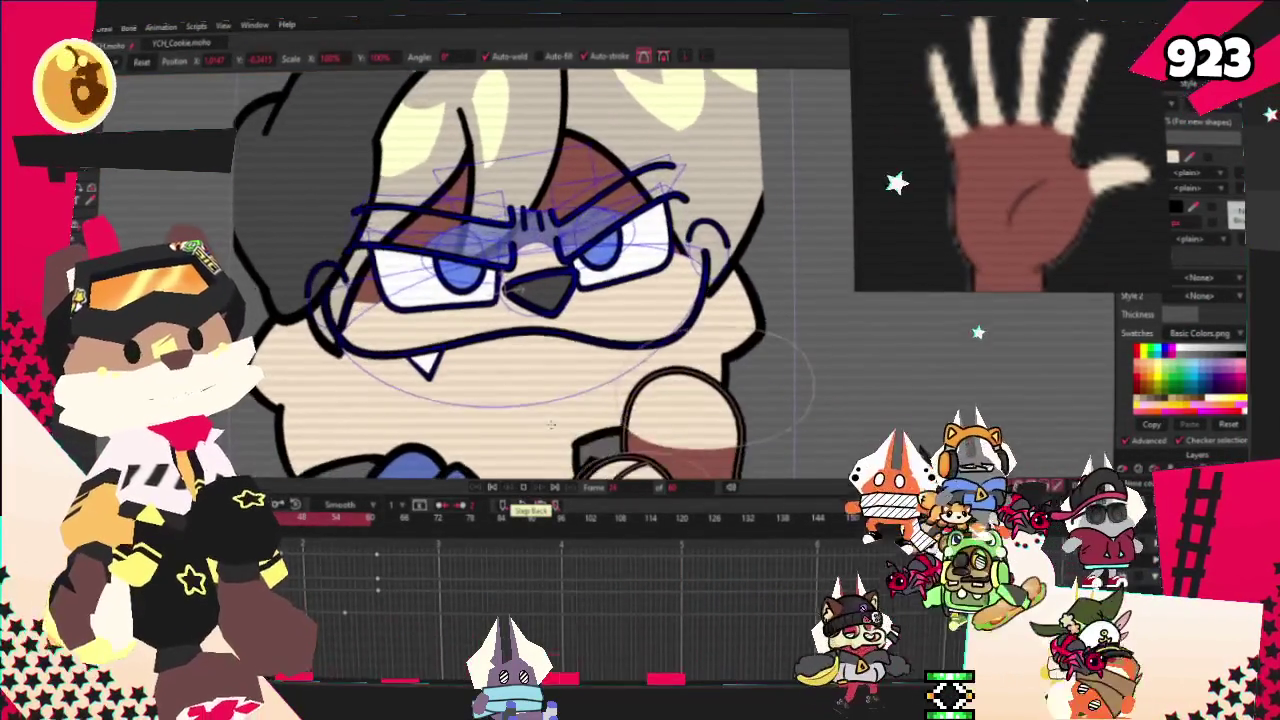
click(522, 487)
click(522, 487)
click(522, 487)
click(540, 505)
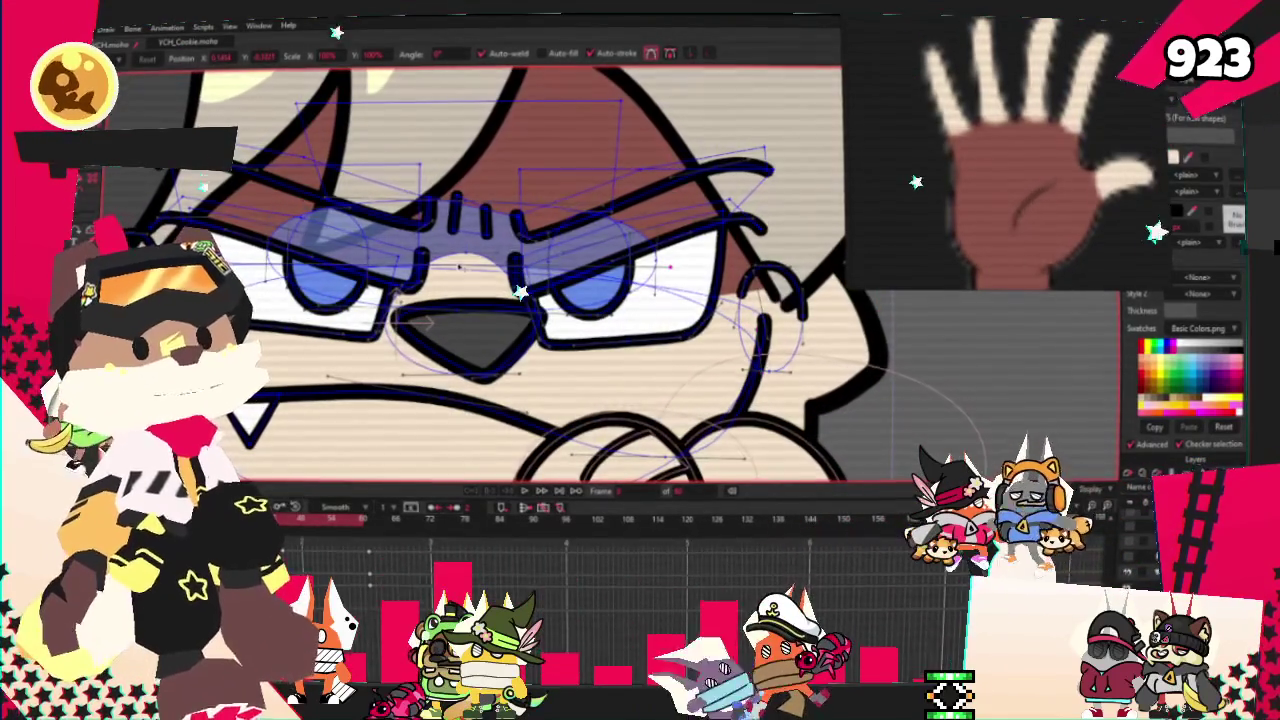
- Zoom in on the glasses and draw a wide oval across both eyes
scroll(465, 309, down, 3)
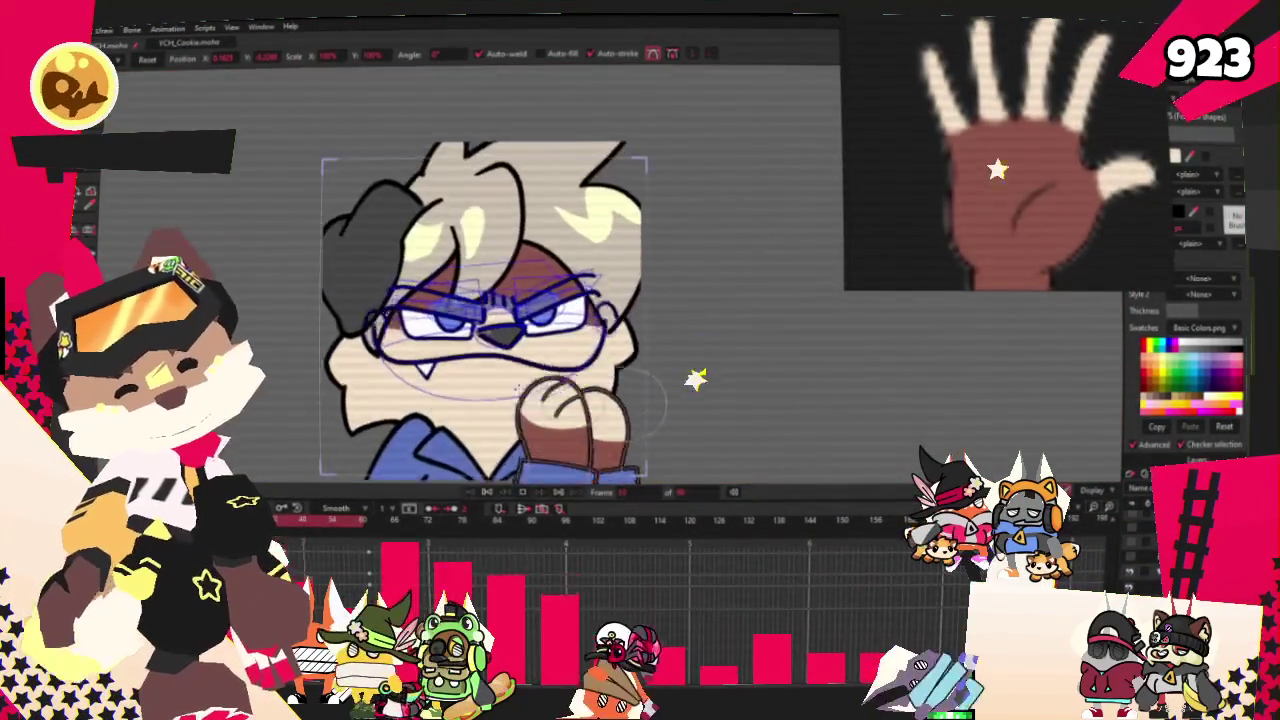
scroll(490, 372, down, 2)
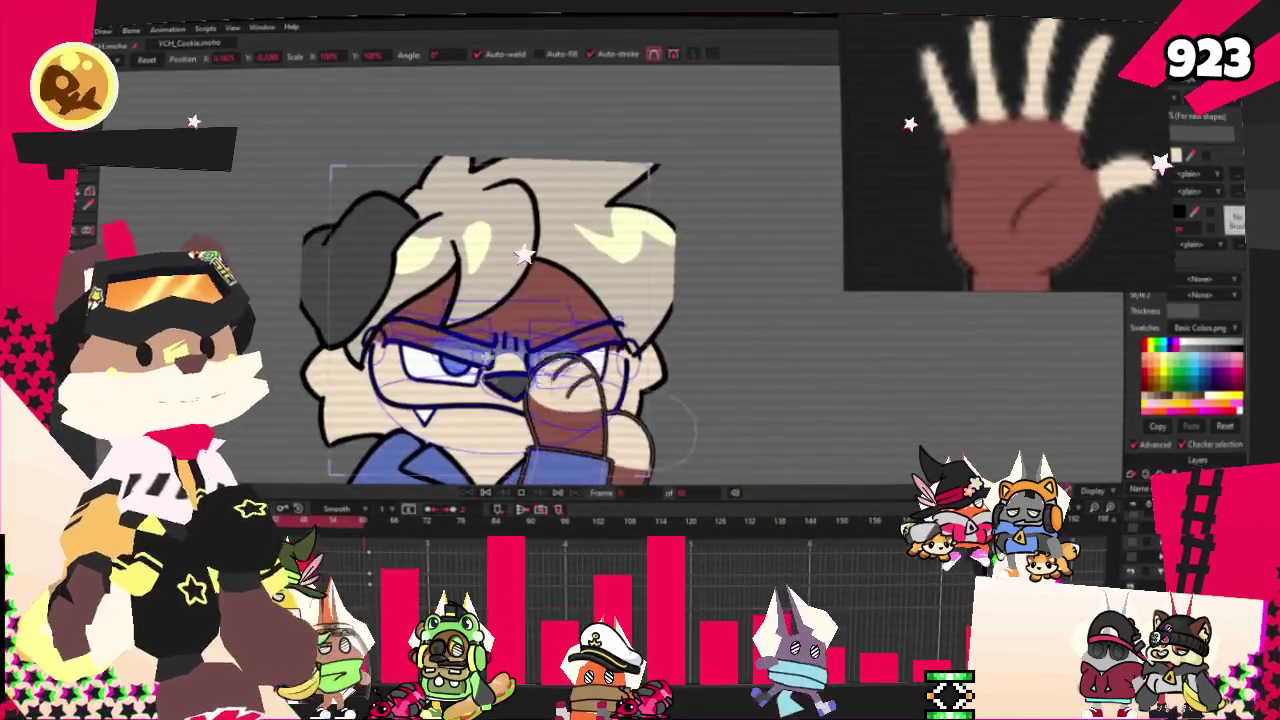
scroll(484, 496, up, 2)
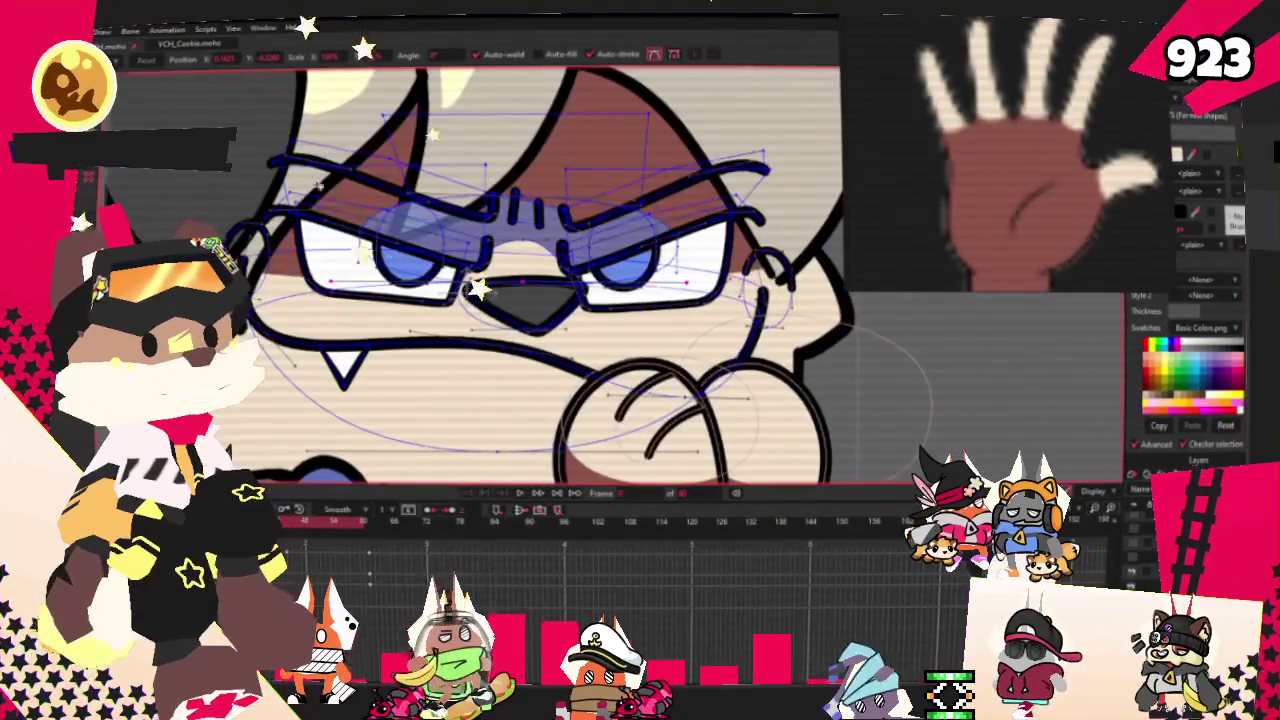
scroll(399, 259, up, 1)
scroll(399, 259, up, 1)
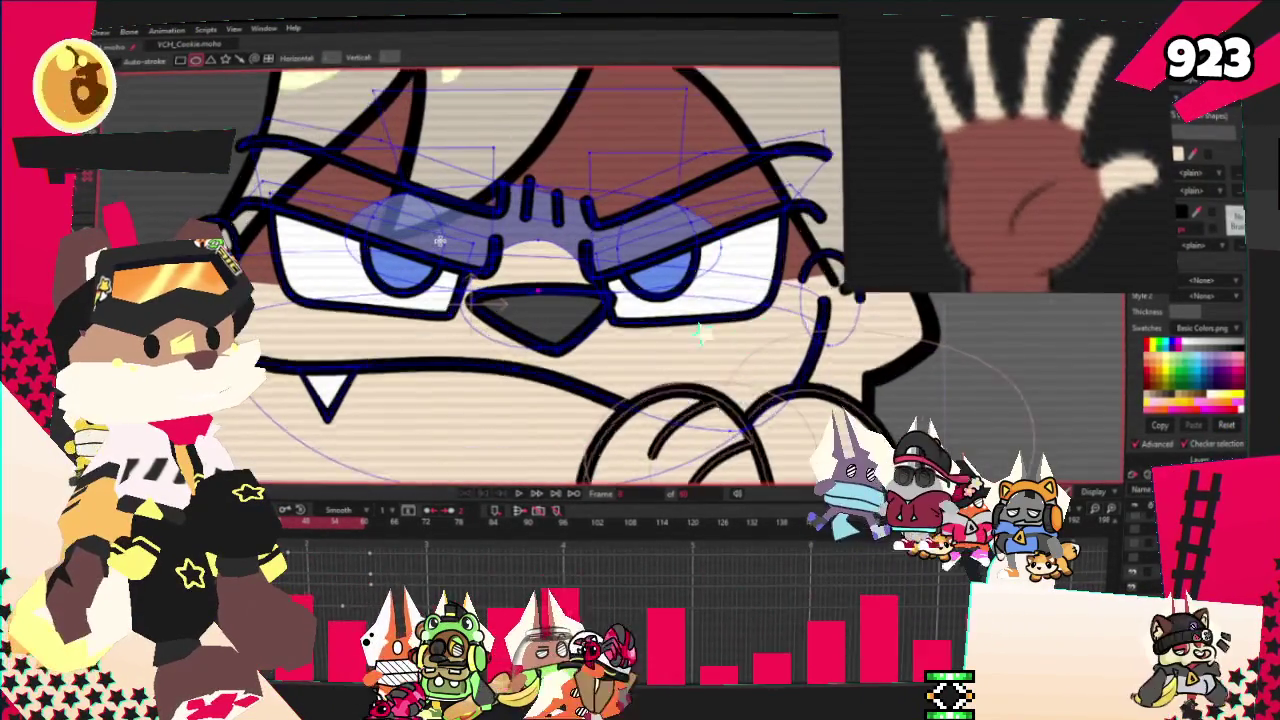
scroll(399, 259, up, 1)
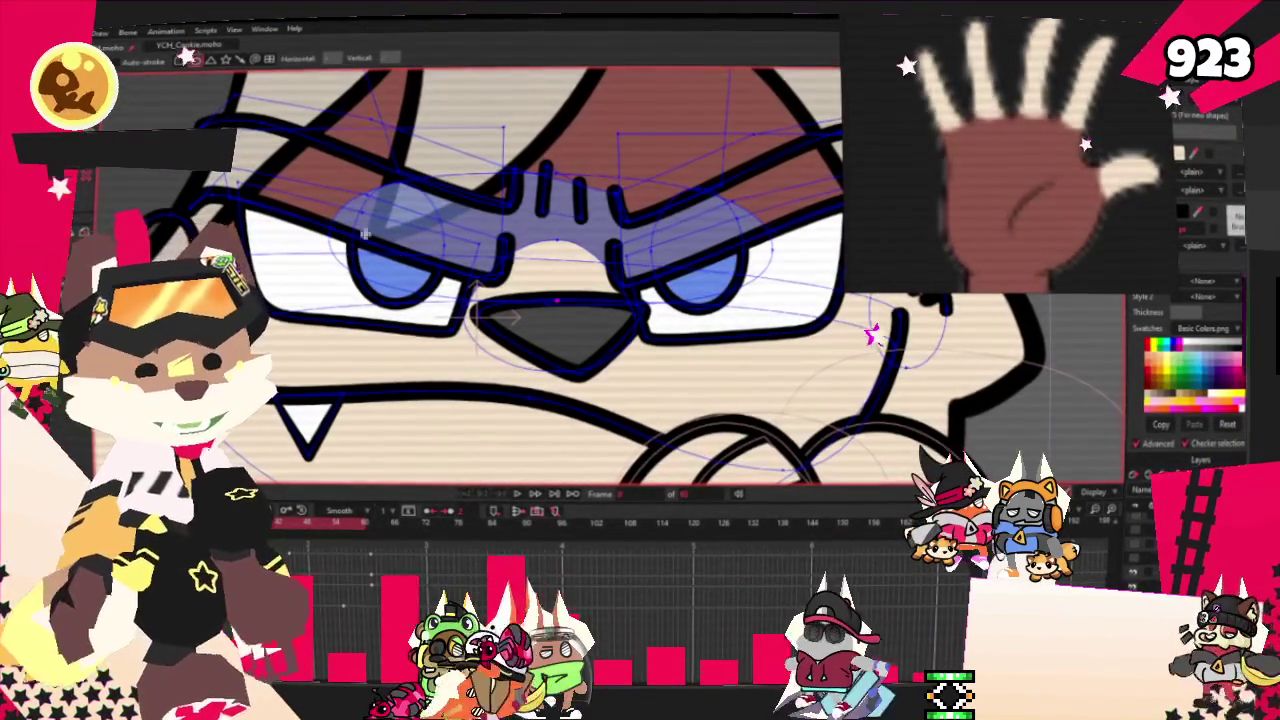
drag(524, 271, 478, 312)
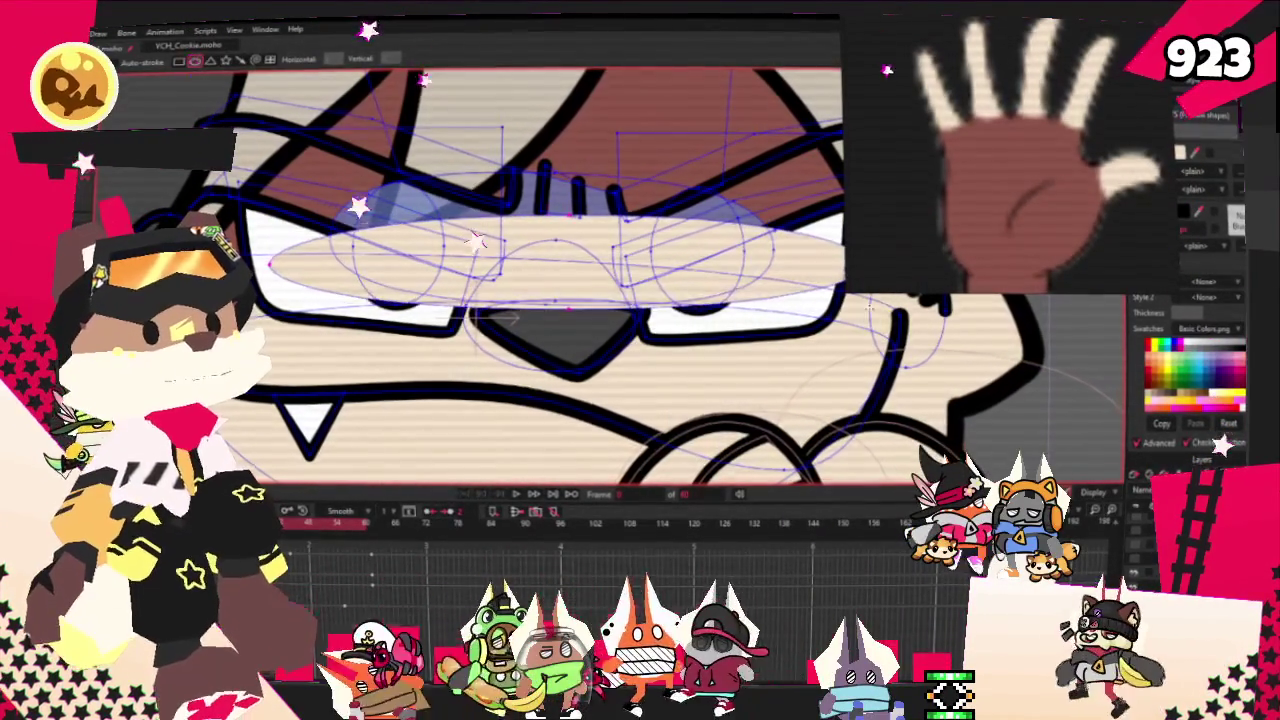
- Switch to Select Shape, then to Transform Points, to edit the new oval
key(g)
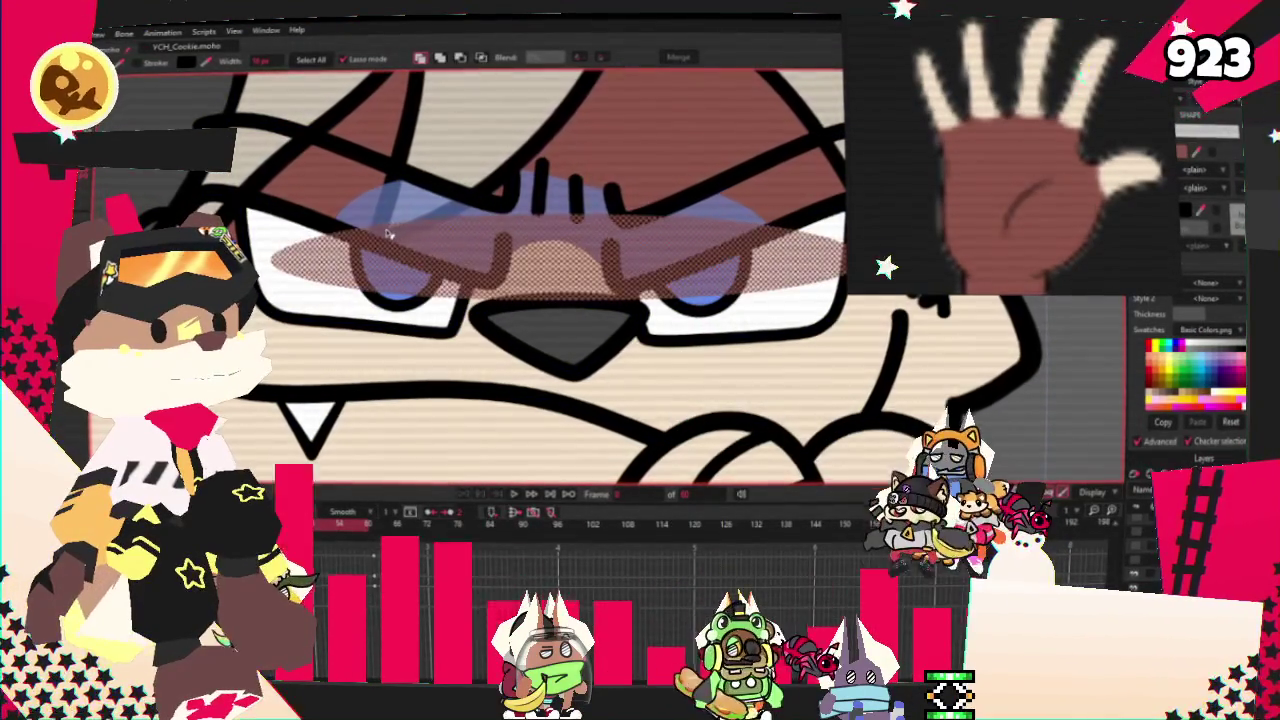
scroll(329, 229, down, 2)
scroll(329, 229, up, 3)
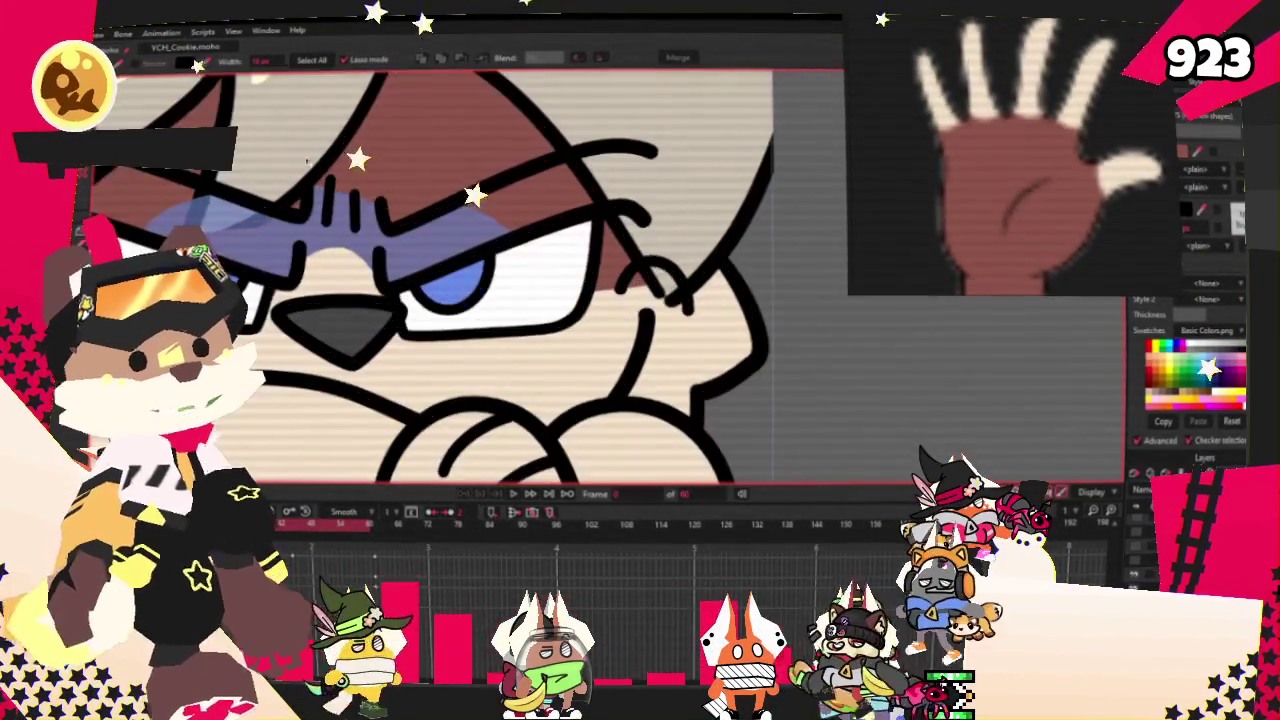
key(t)
scroll(376, 262, up, 2)
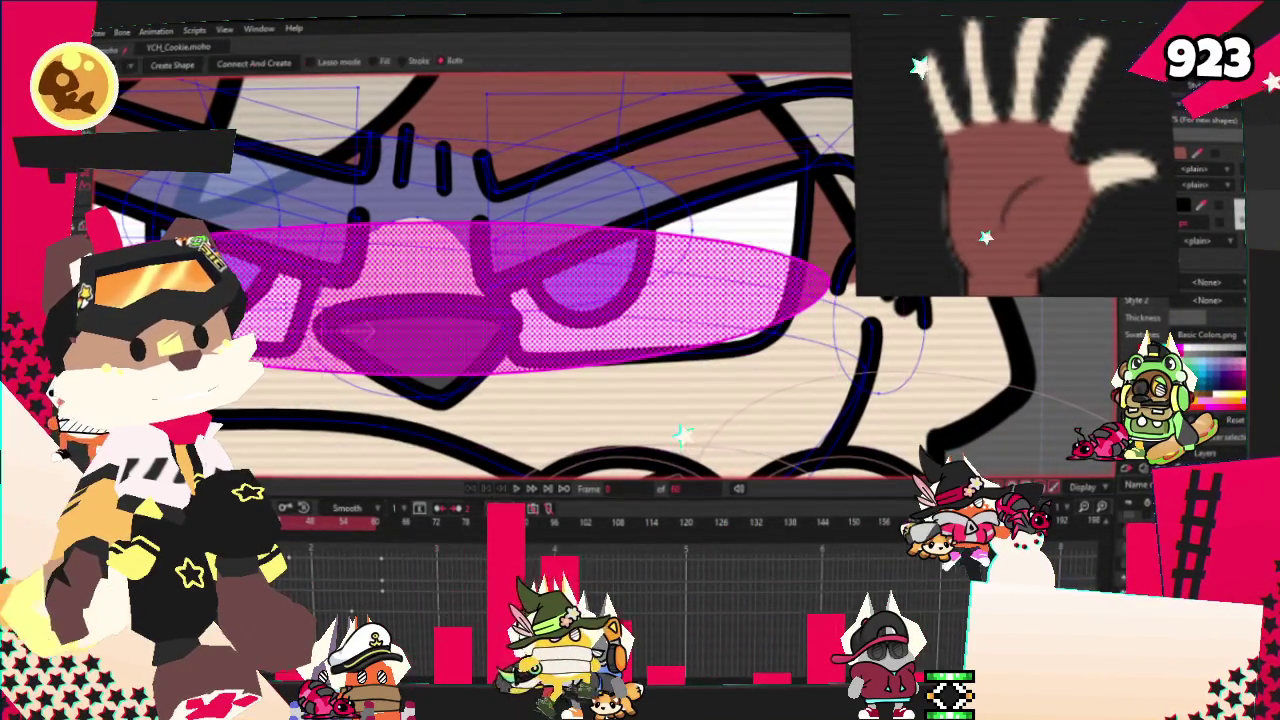
- Zoom out and play the animation to preview the head and glasses moving
scroll(333, 228, down, 2)
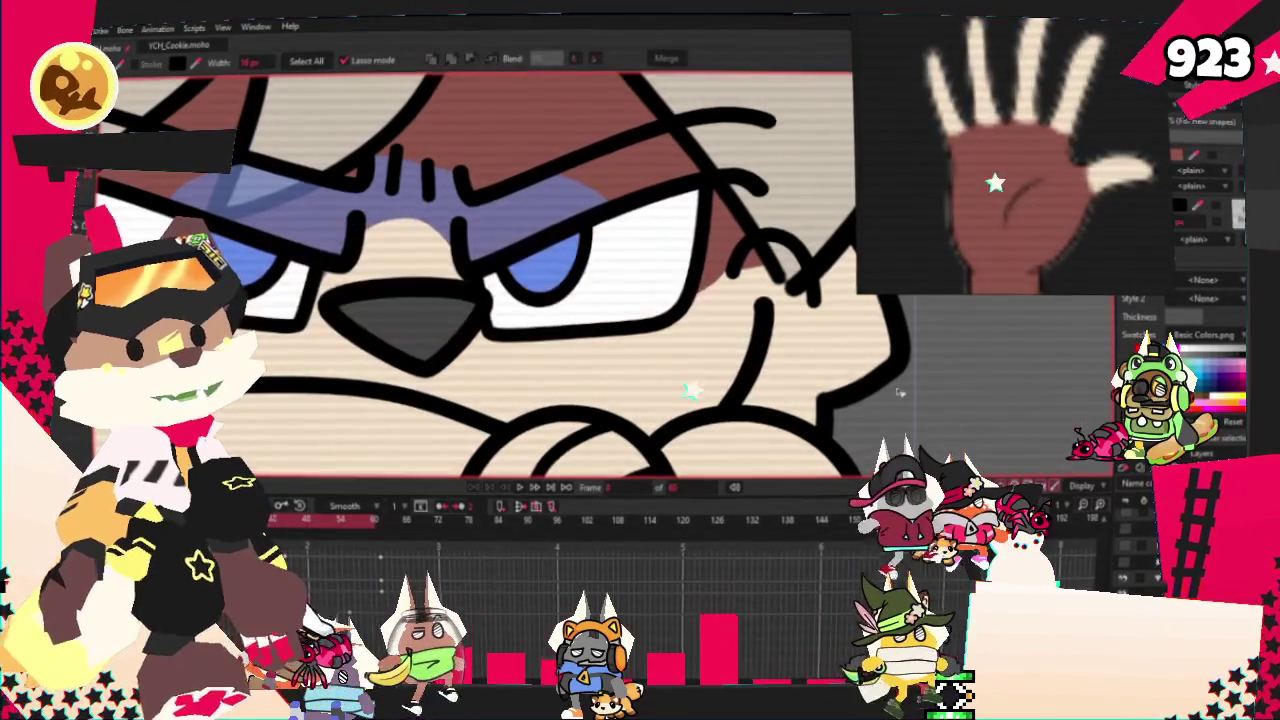
scroll(600, 305, down, 2)
click(520, 487)
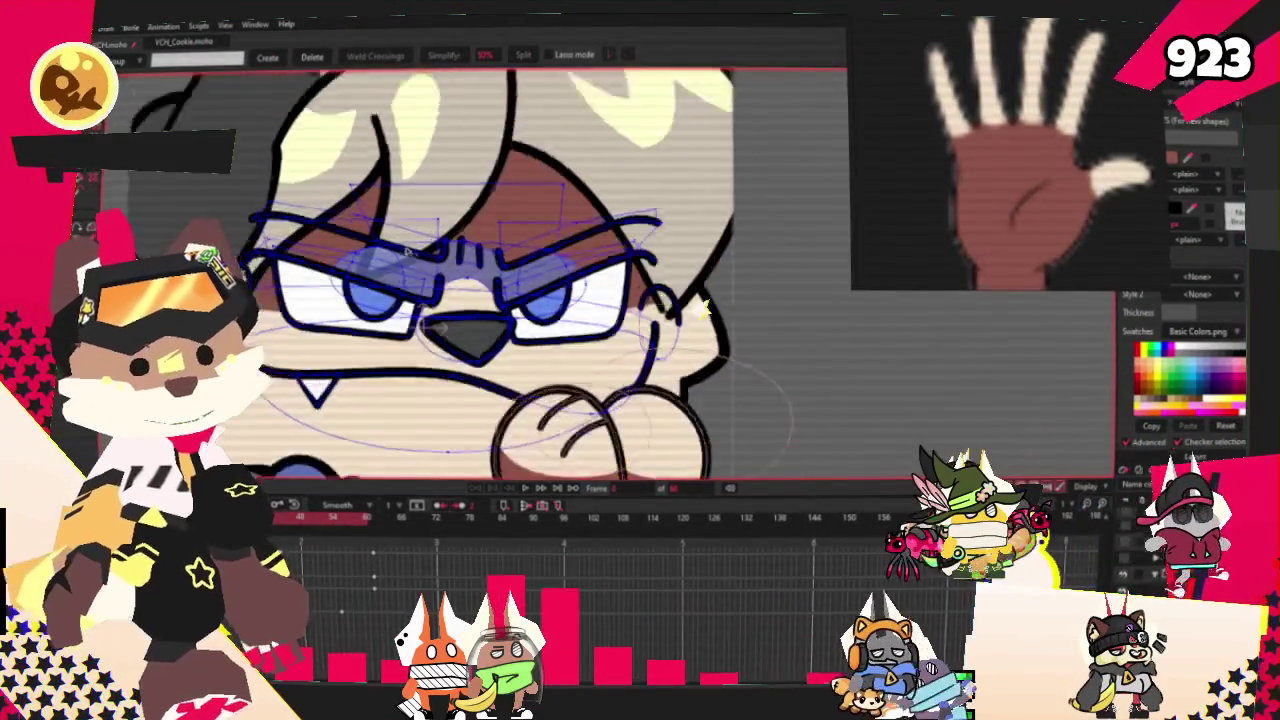
scroll(705, 308, up, 1)
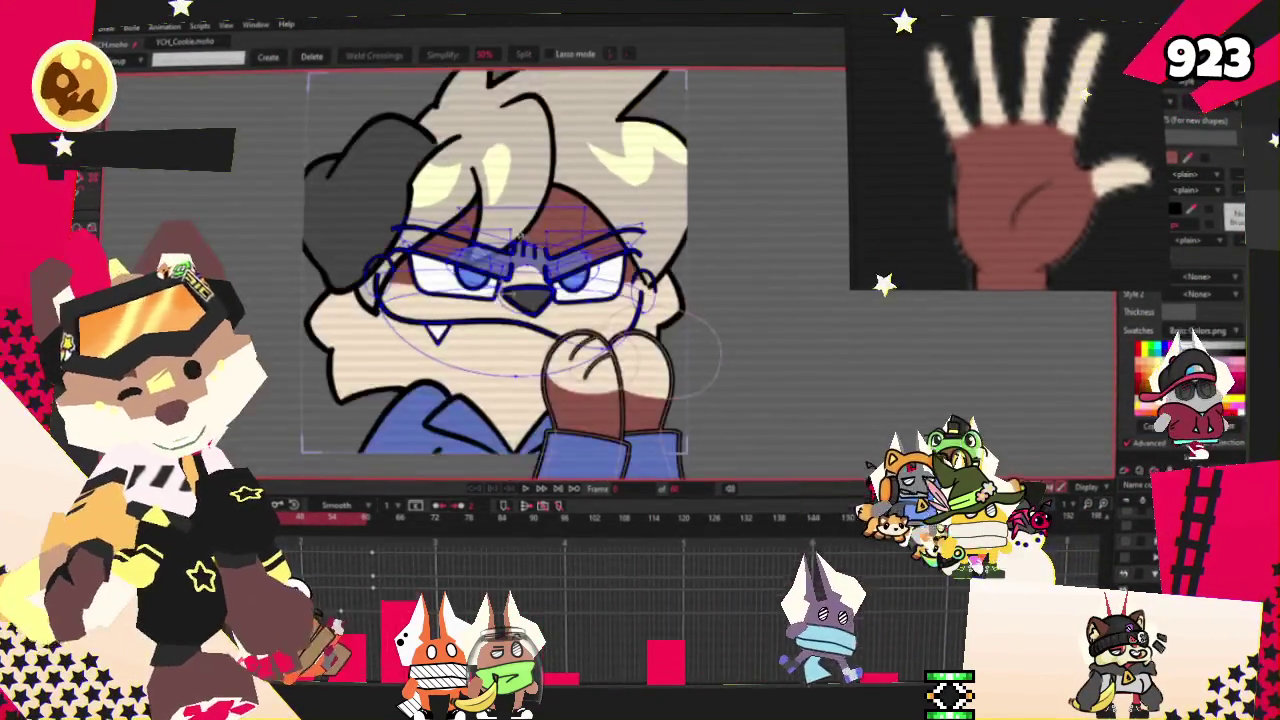
key(m)
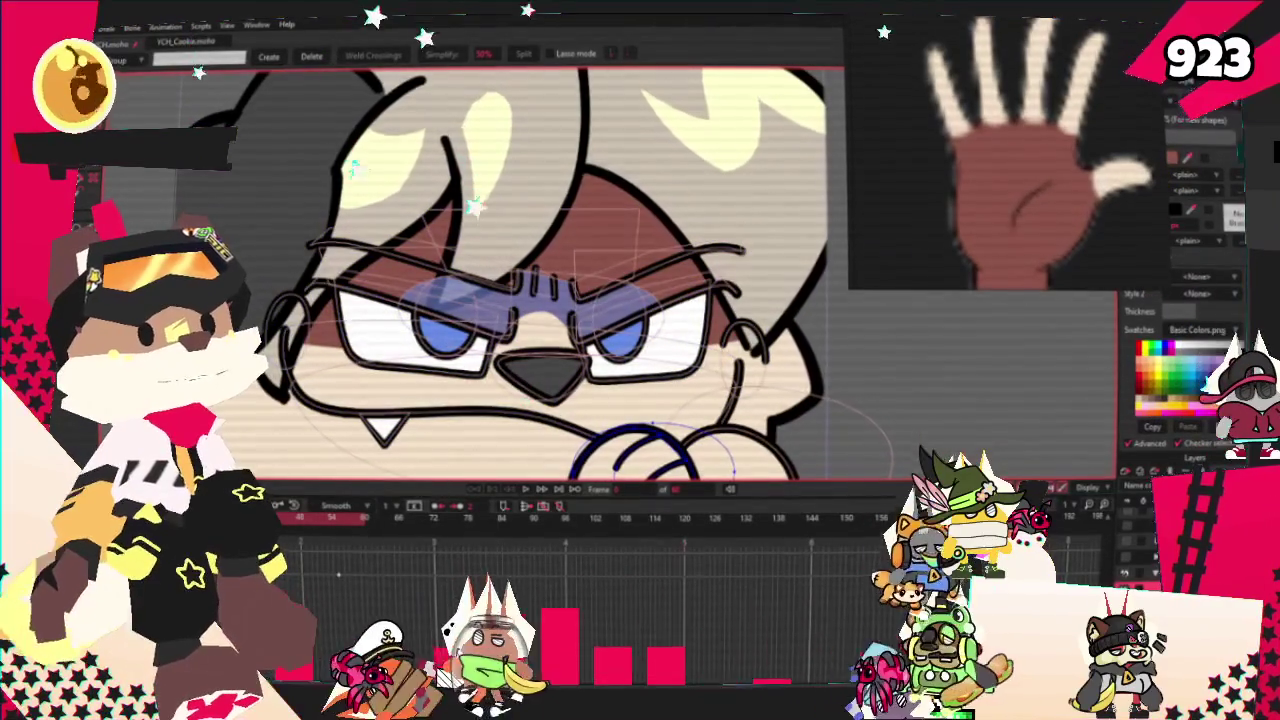
scroll(650, 405, down, 2)
scroll(650, 405, down, 1)
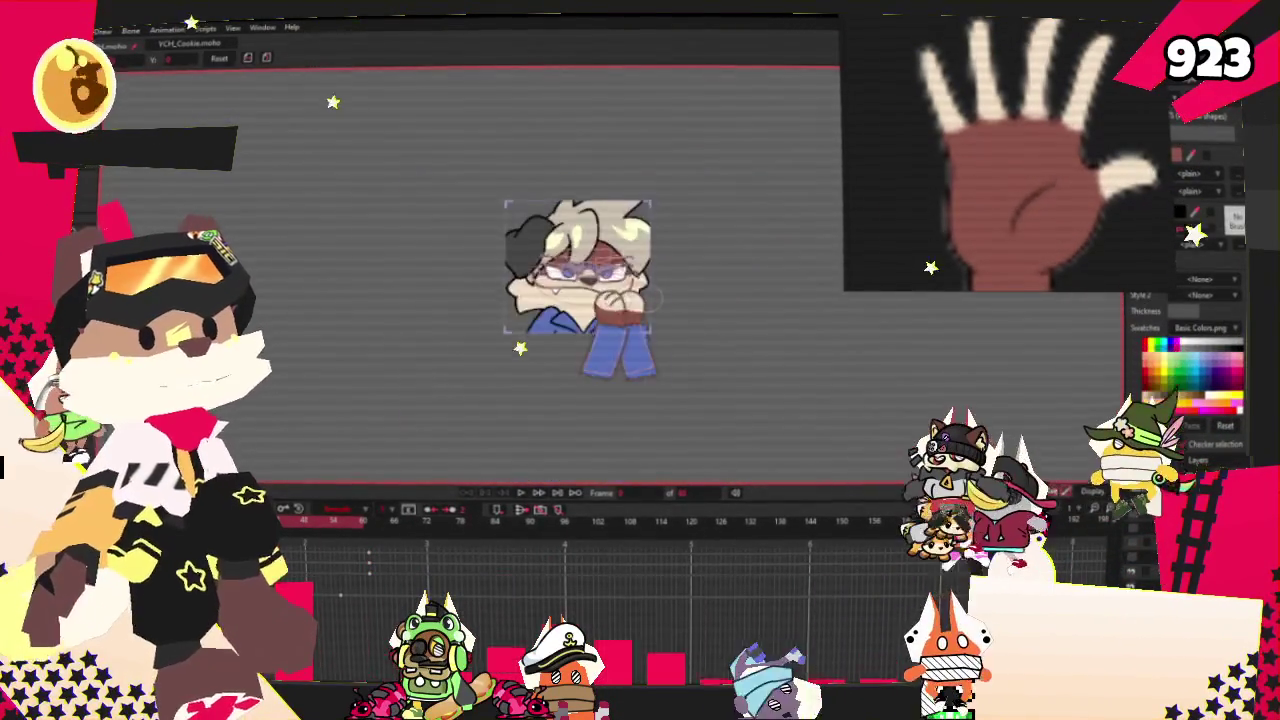
scroll(608, 270, up, 5)
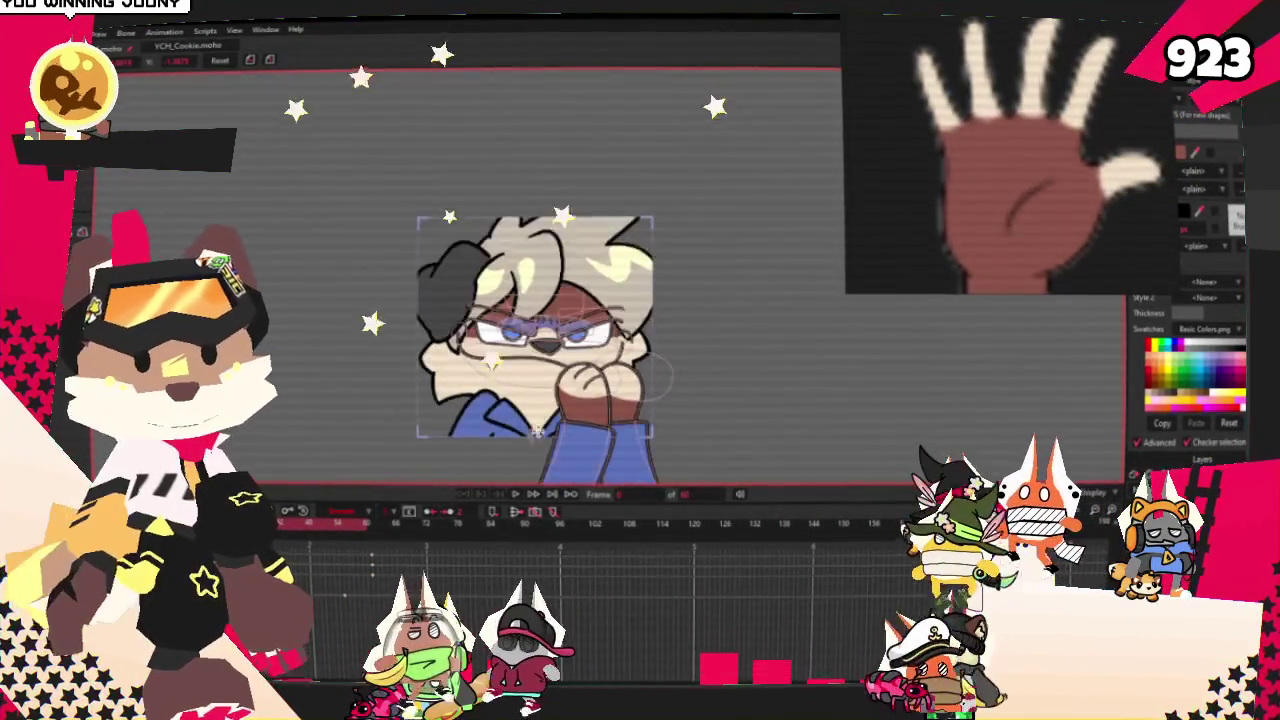
- Drag the triangle's lower tip down over the left lens of the glasses
scroll(531, 437, up, 1)
scroll(560, 300, up, 1)
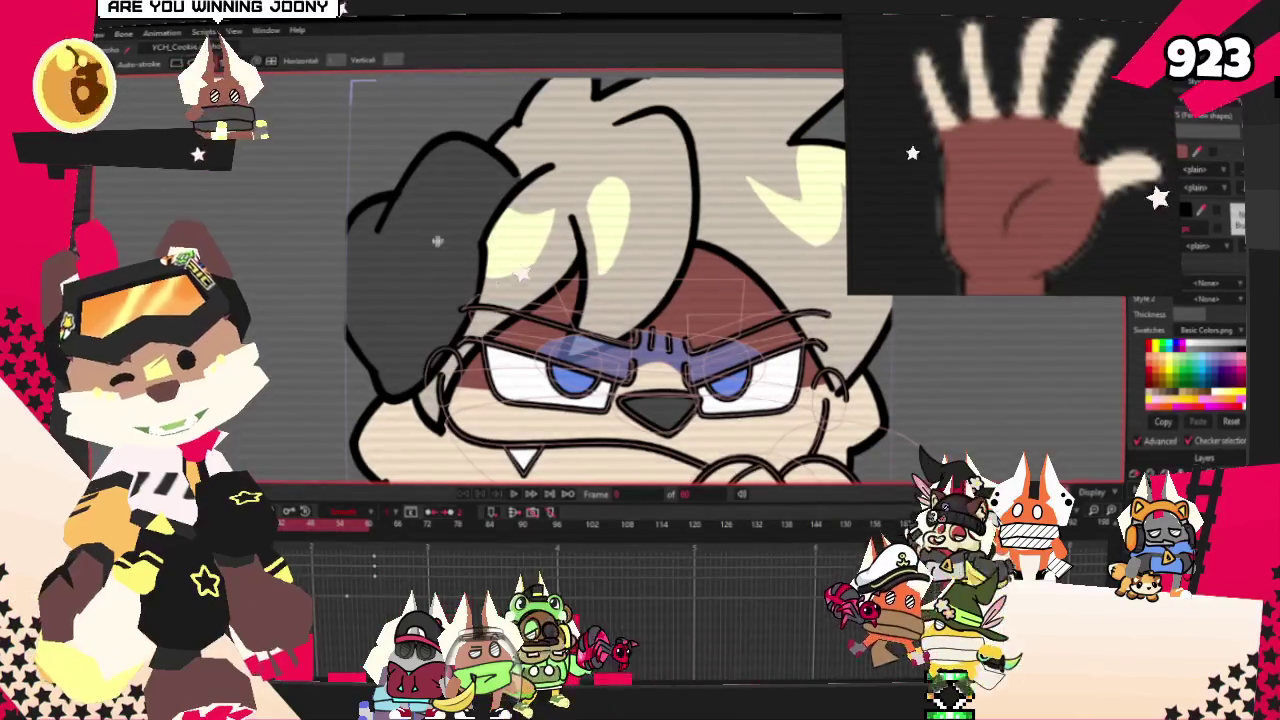
scroll(540, 320, up, 1)
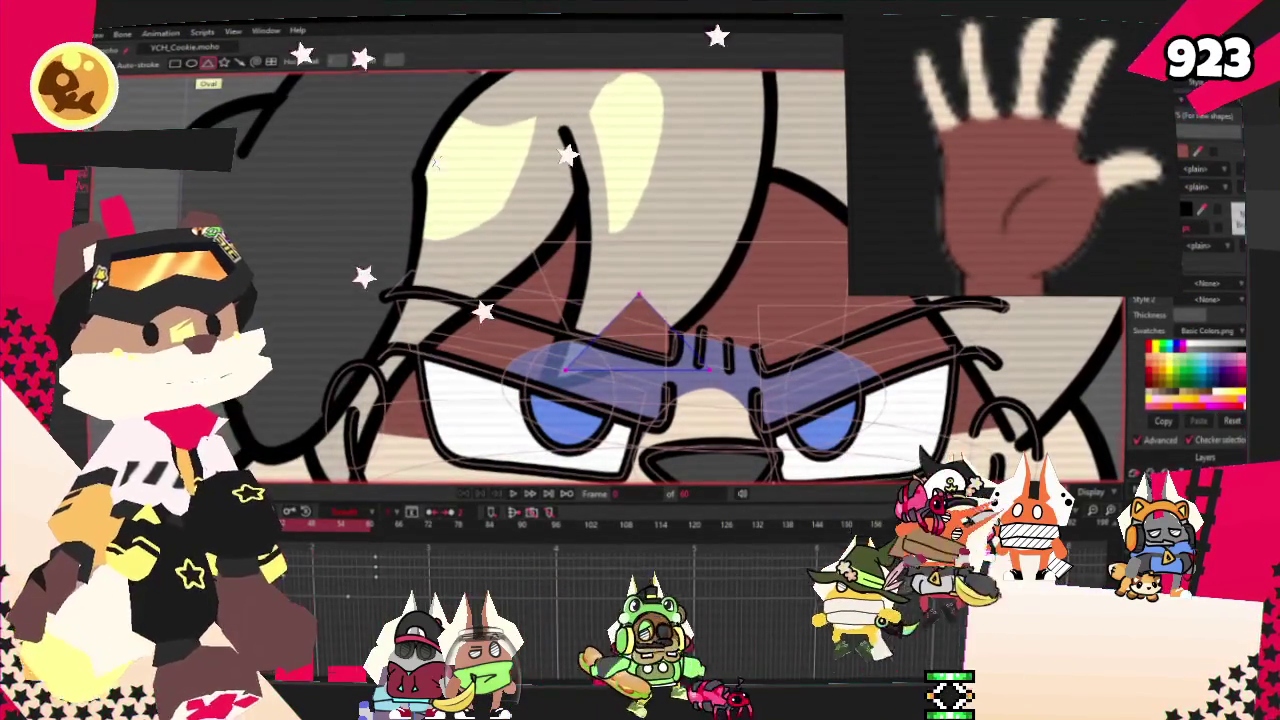
scroll(700, 370, up, 2)
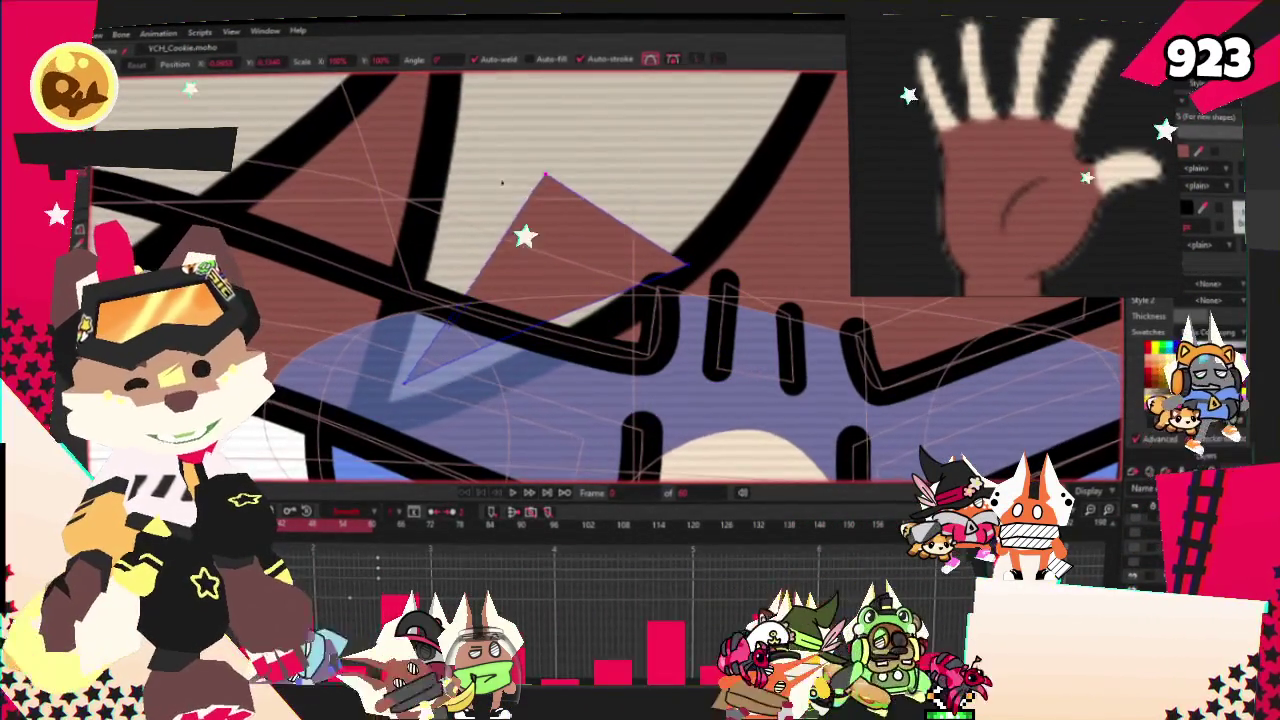
scroll(427, 167, down, 1)
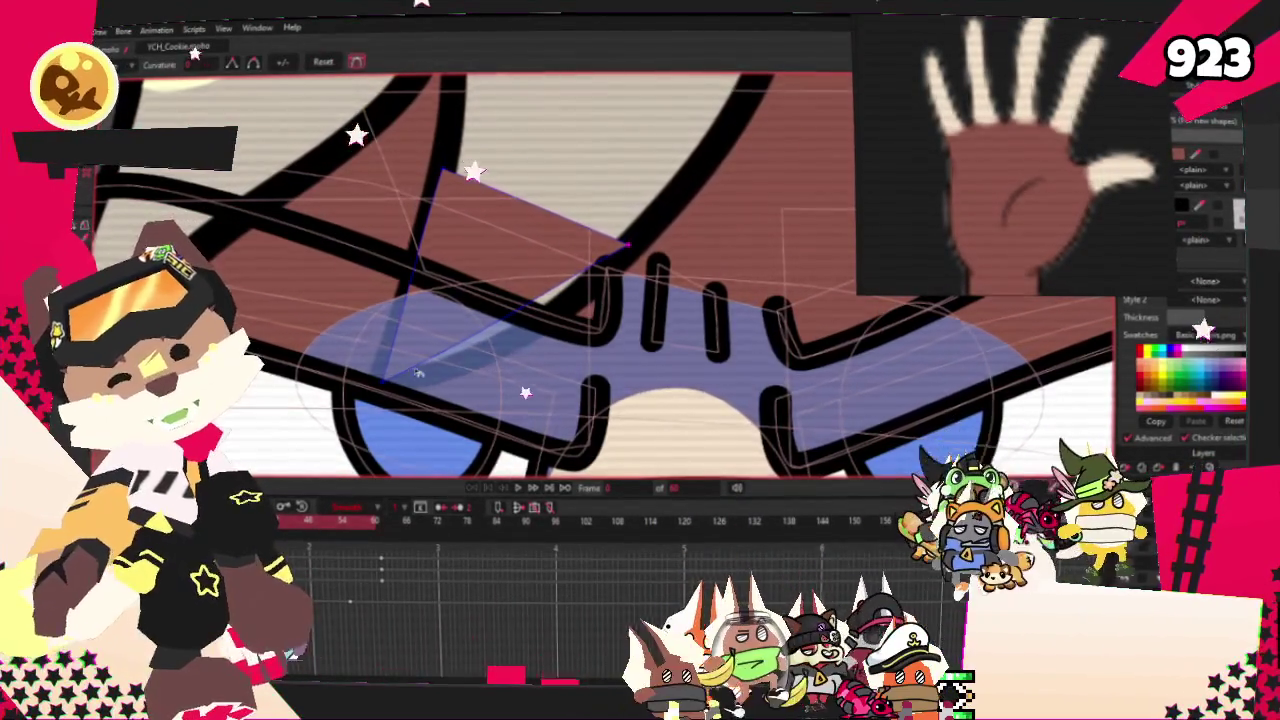
drag(418, 373, 380, 383)
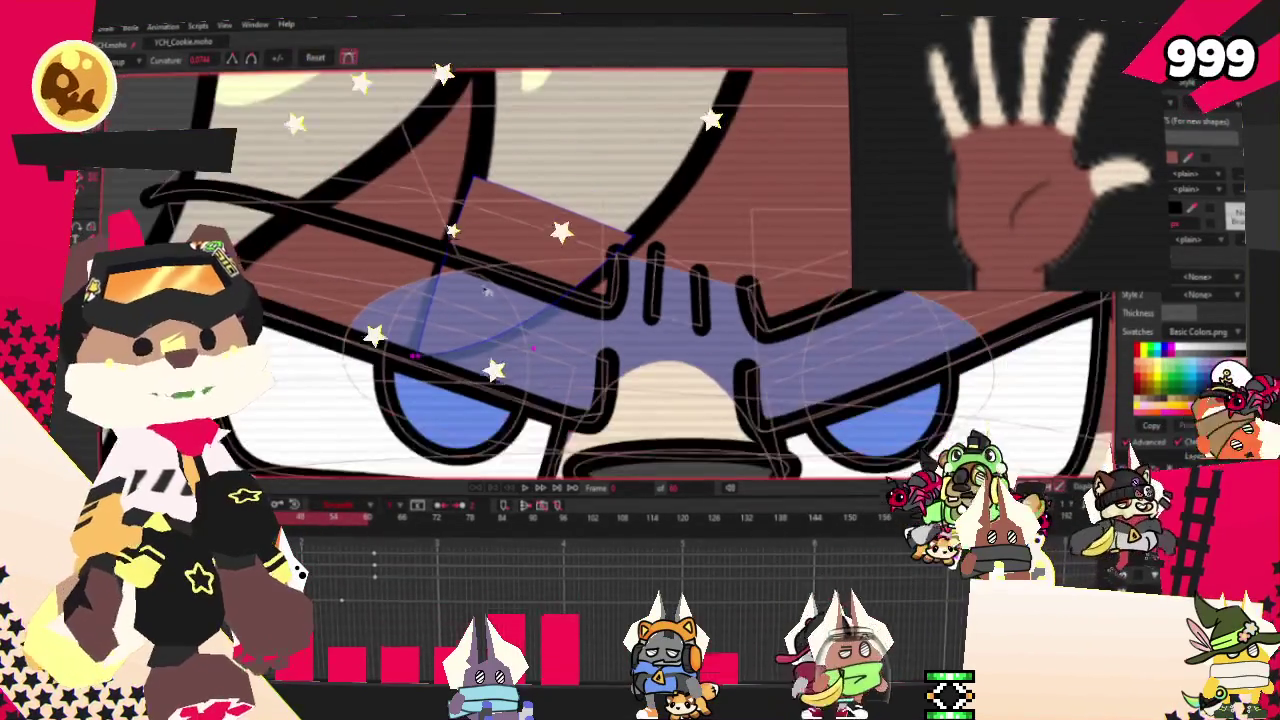
- Select the triangular strand and give it a black outline and a cream fill
key(t)
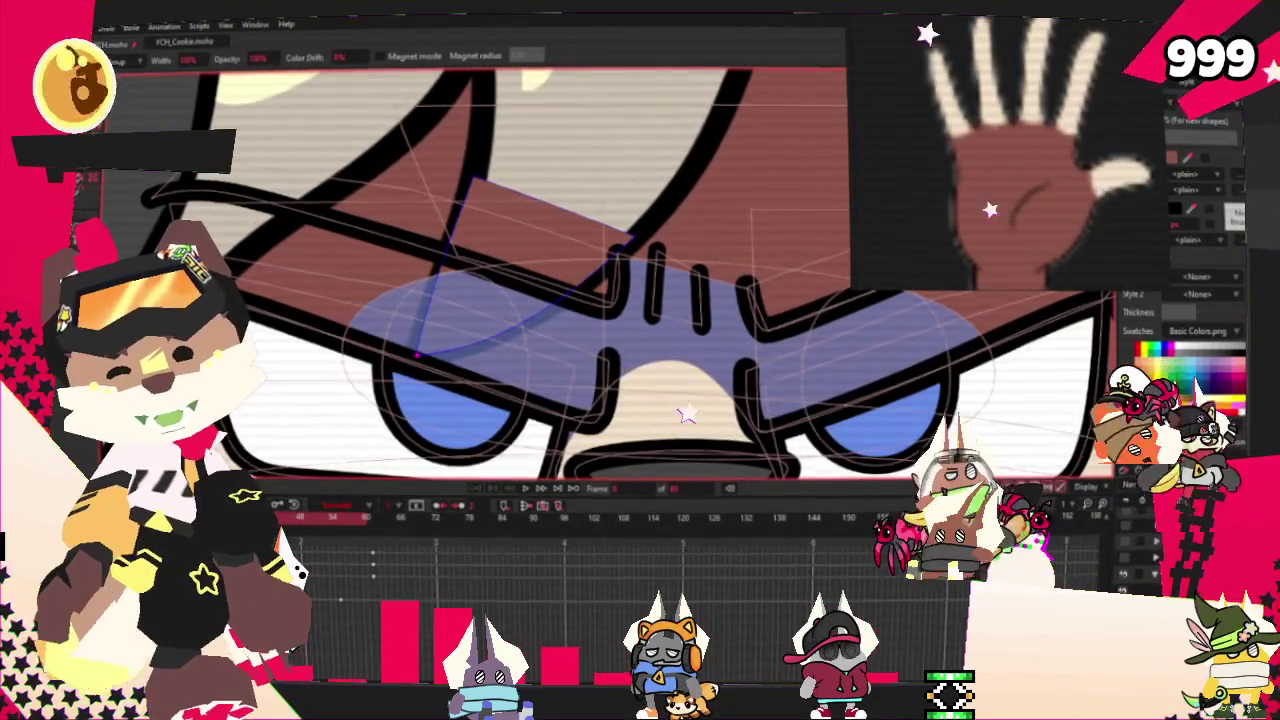
key(q)
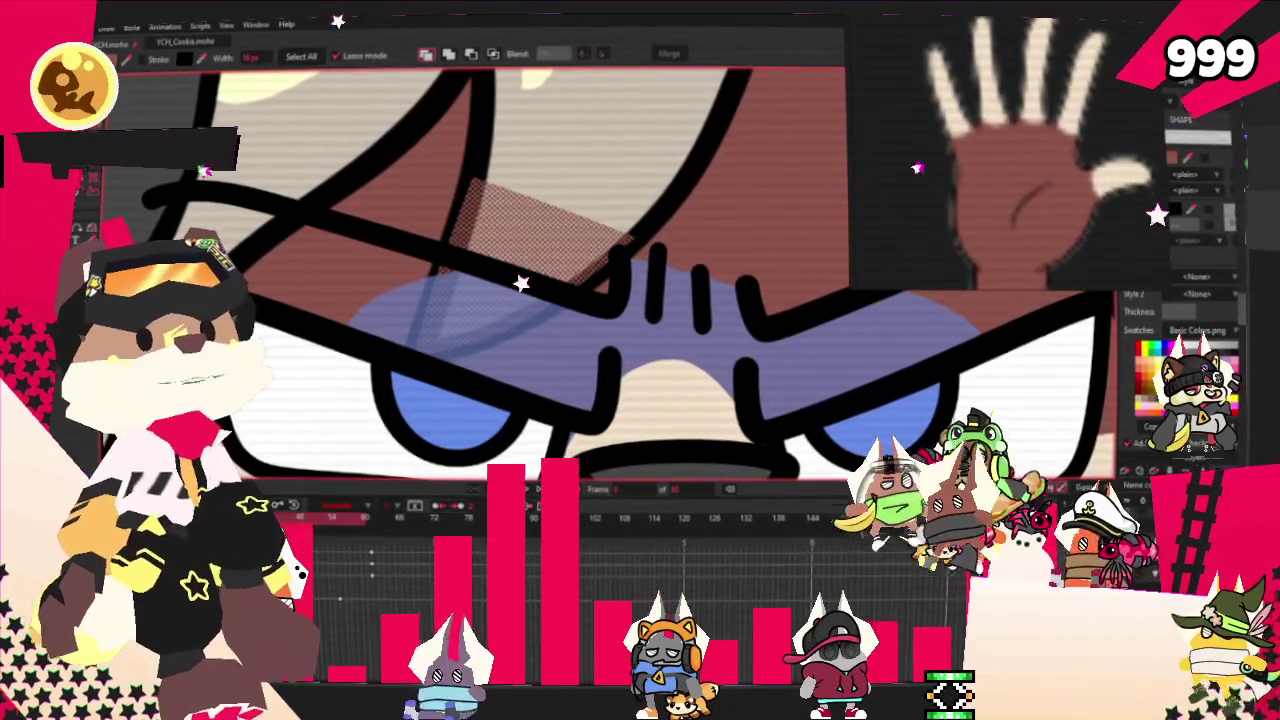
click(546, 231)
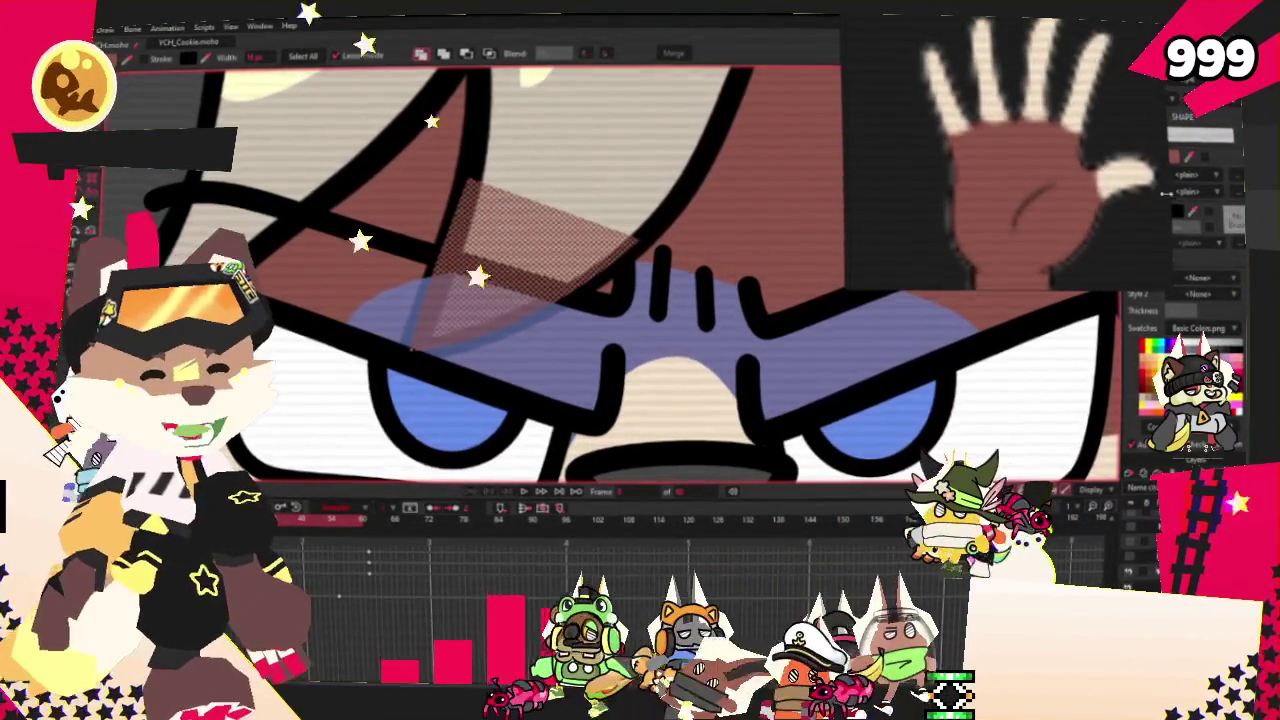
drag(1166, 192, 1078, 182)
click(1134, 212)
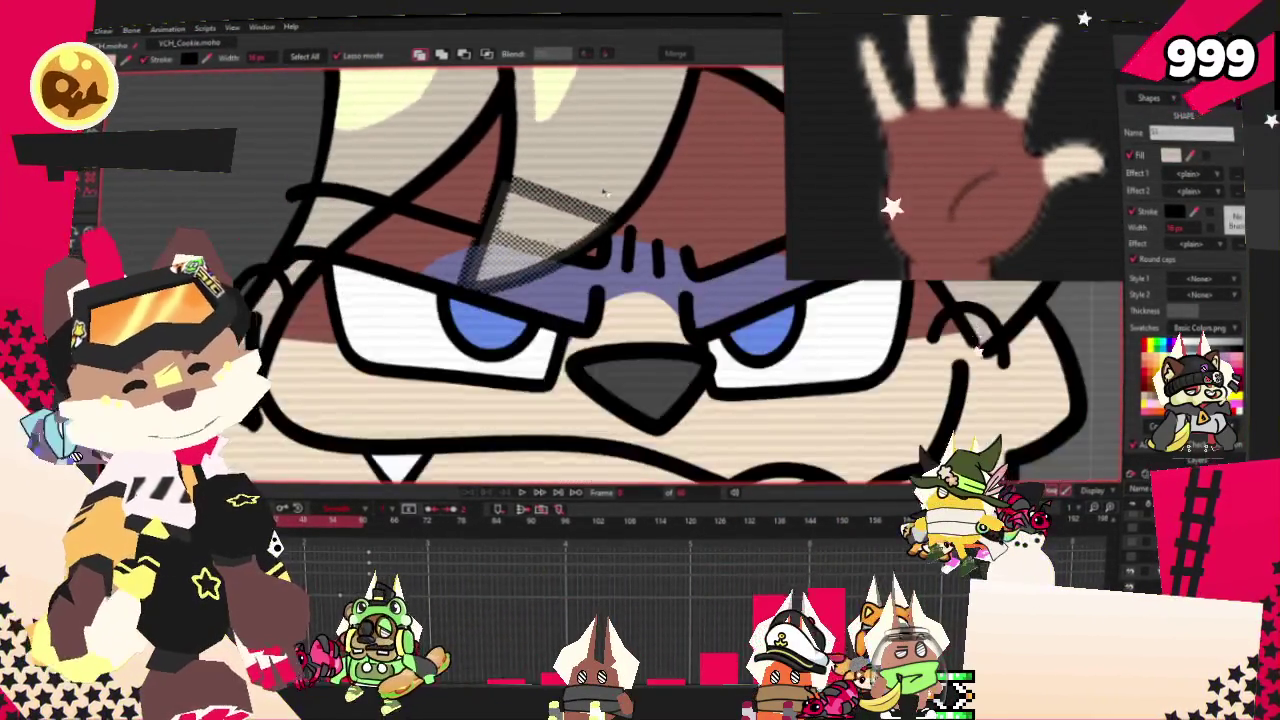
click(611, 144)
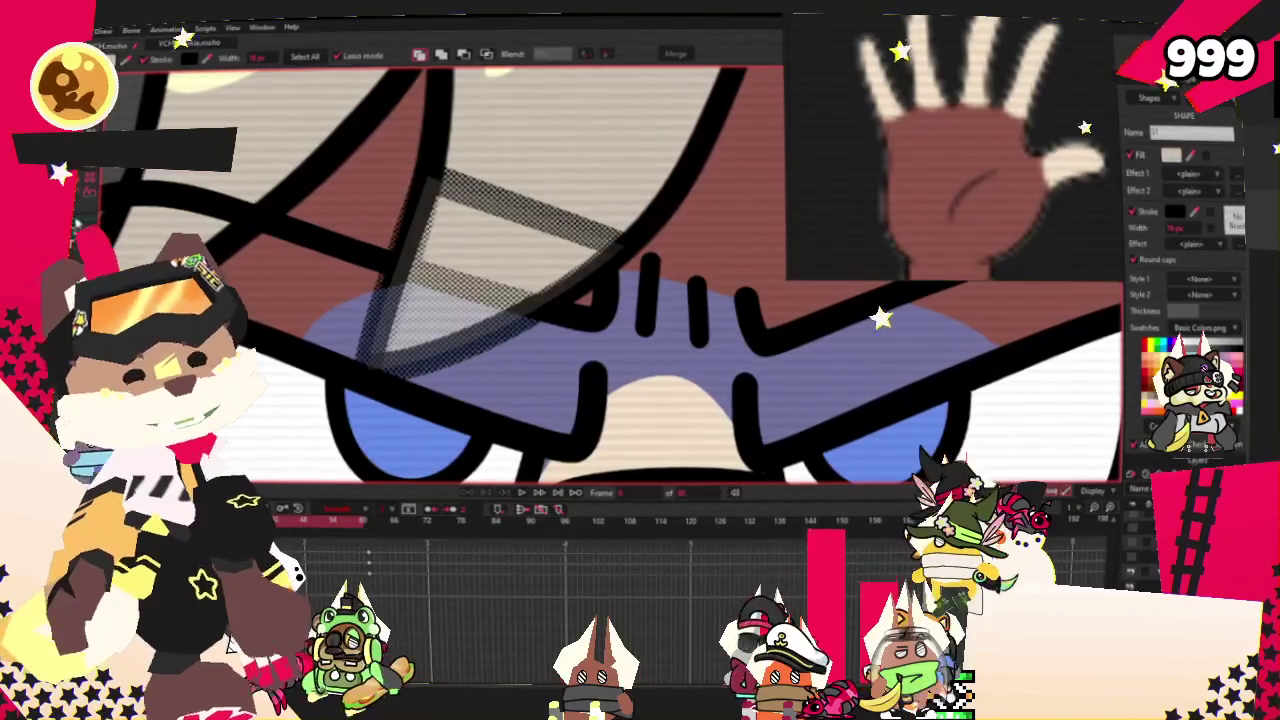
click(519, 324)
scroll(491, 212, down, 3)
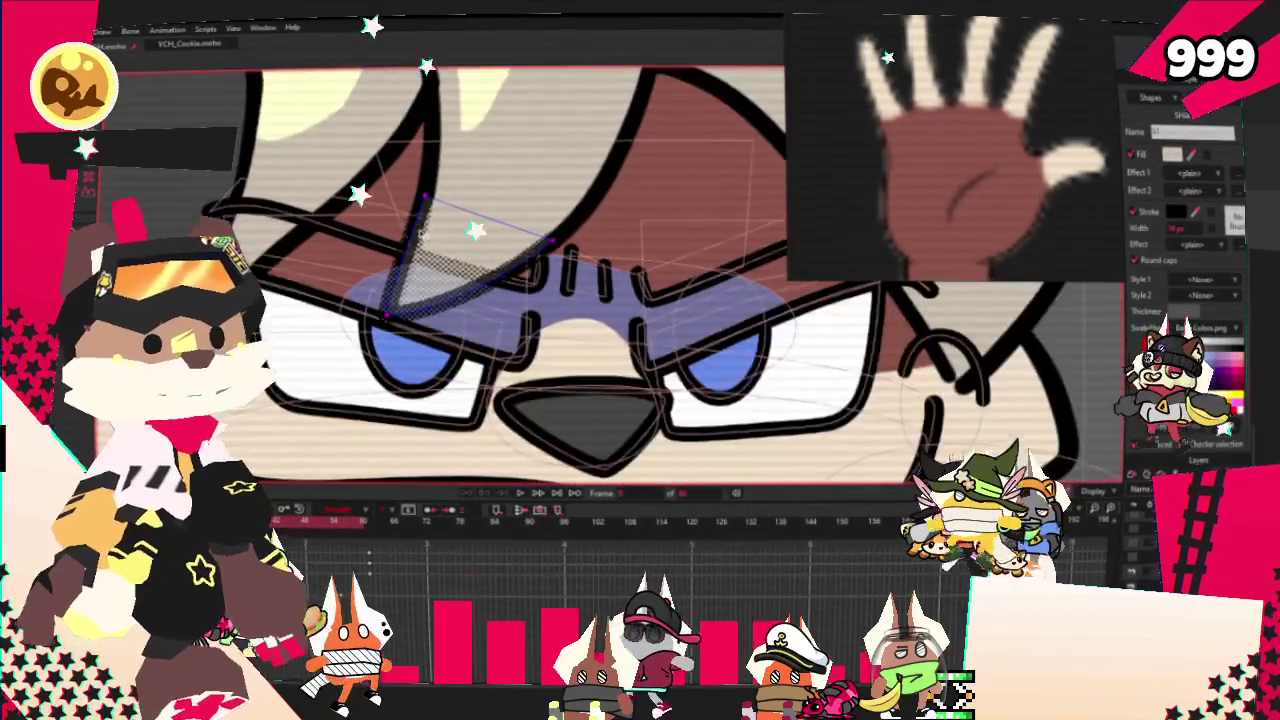
- Pull the hair strand's end point up over the brow
scroll(491, 212, down, 3)
scroll(491, 212, down, 2)
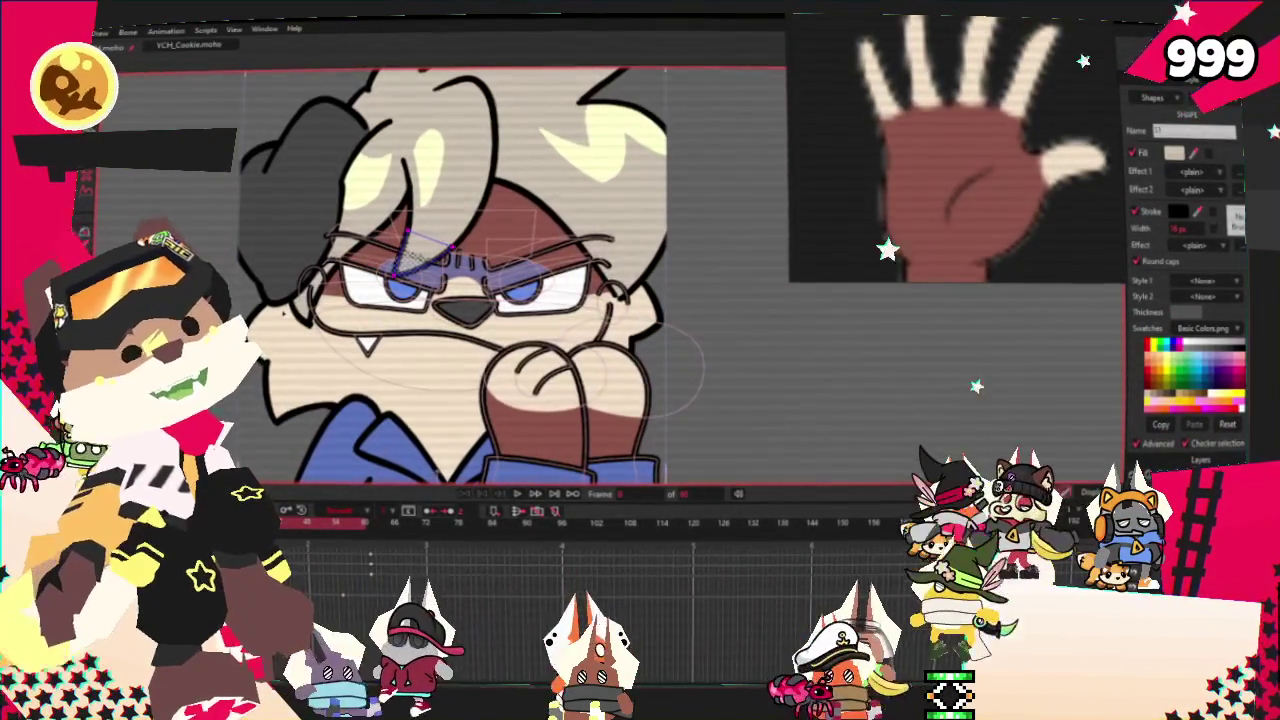
scroll(512, 410, up, 2)
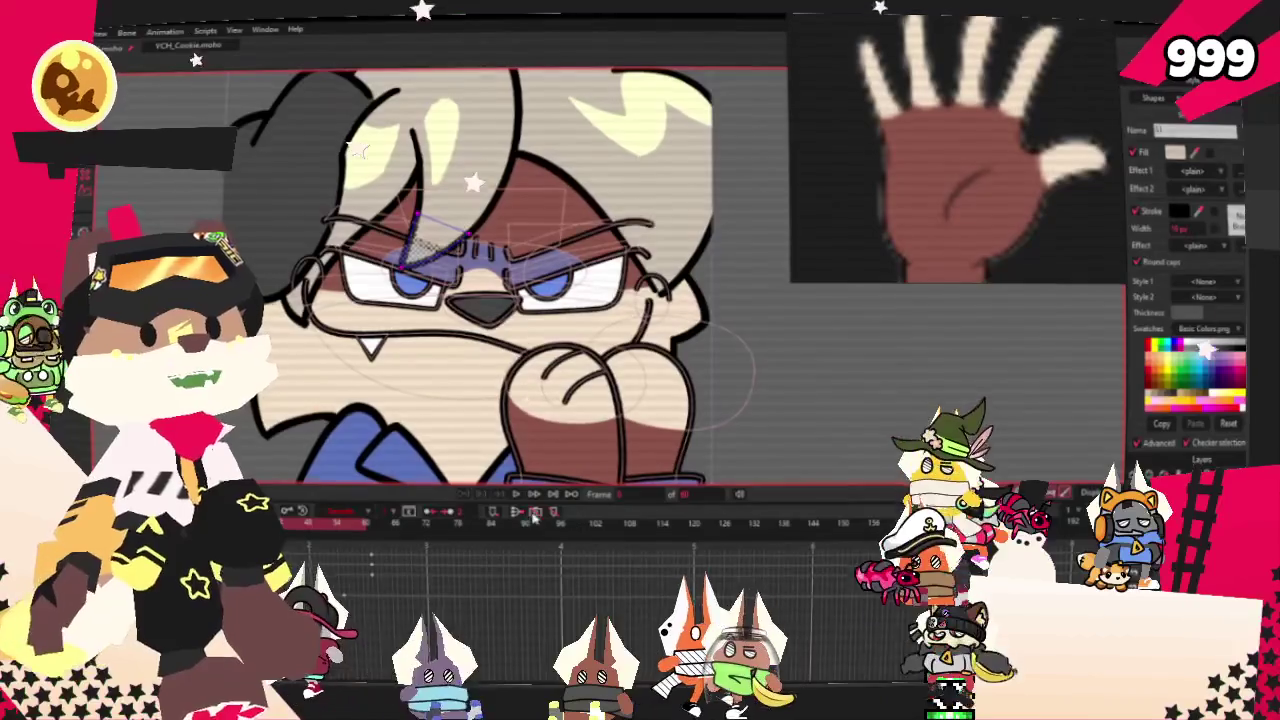
key(g)
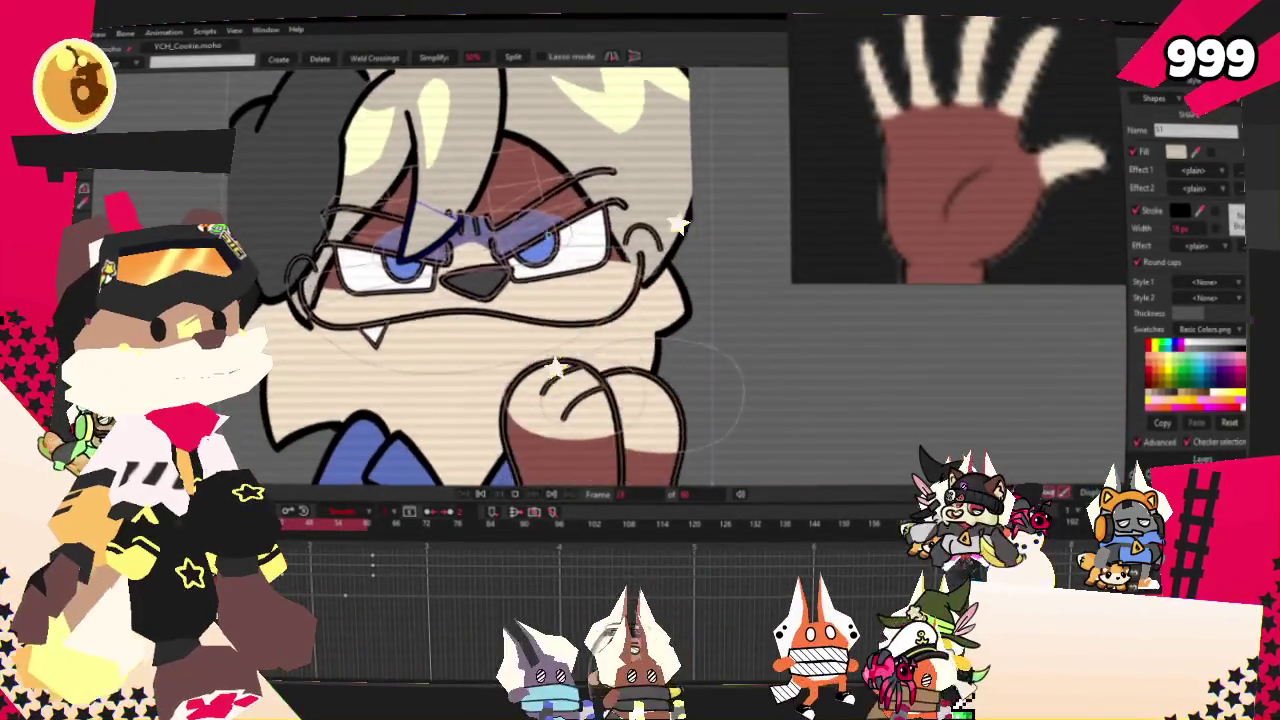
scroll(520, 265, up, 3)
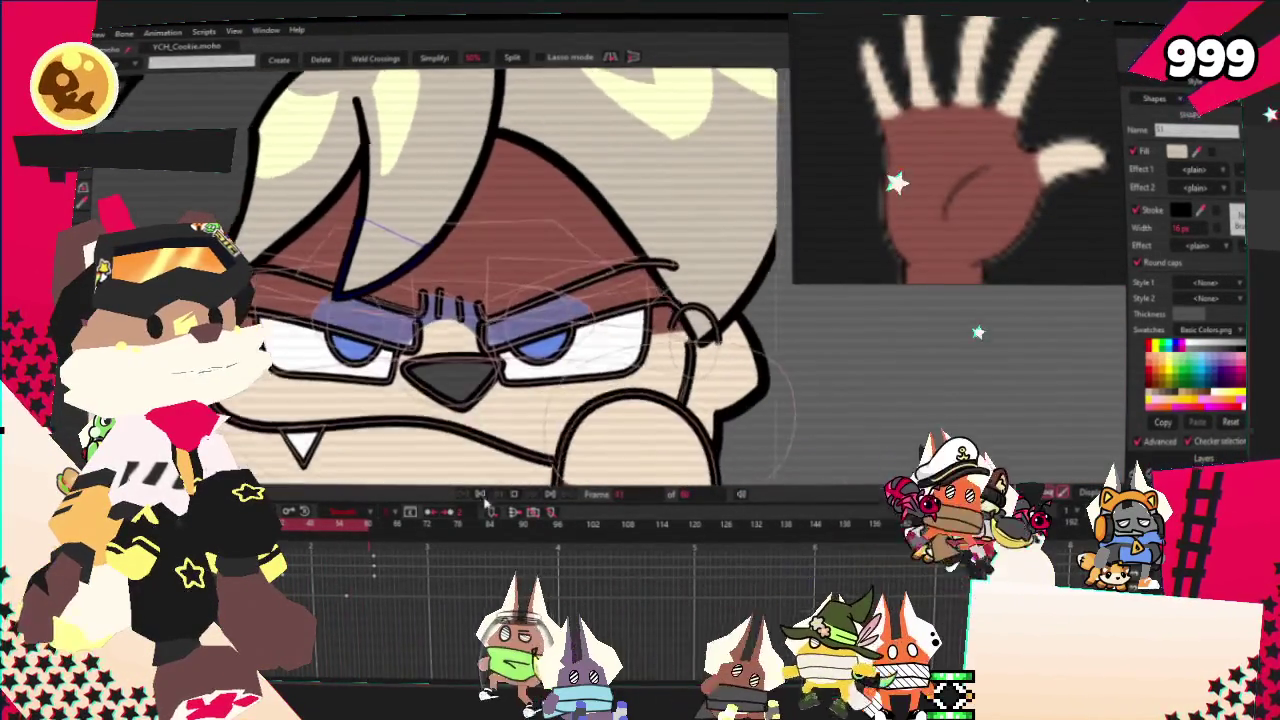
scroll(428, 183, up, 3)
scroll(416, 280, up, 2)
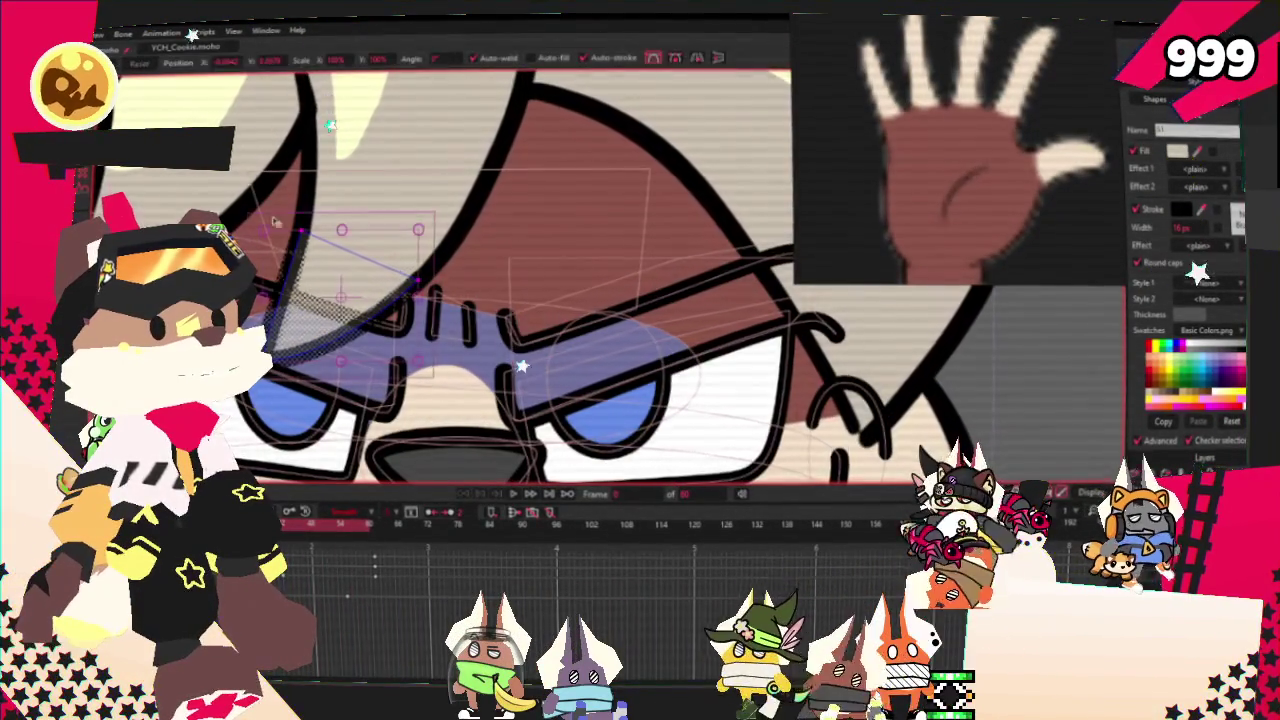
scroll(430, 286, up, 2)
key(t)
drag(443, 292, 515, 200)
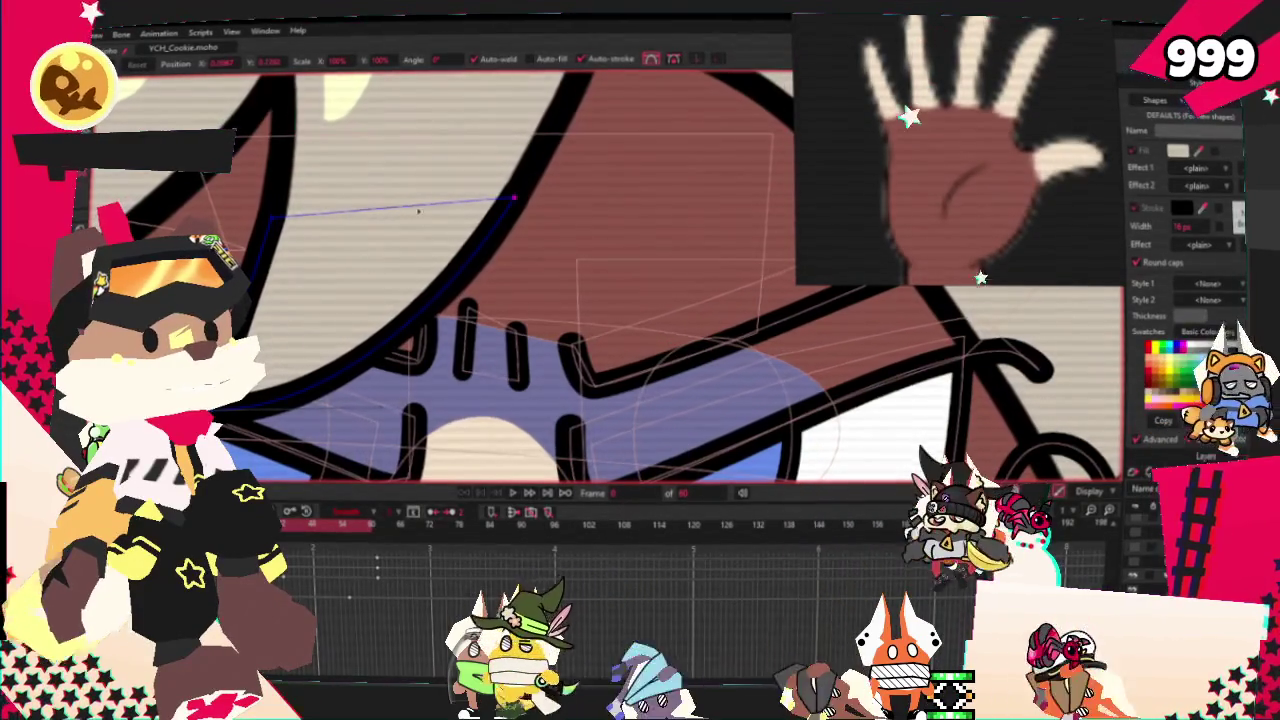
- Zoom to the hair tuft's edge and switch to drawing a new thin strand shape
scroll(285, 372, down, 2)
scroll(285, 372, up, 2)
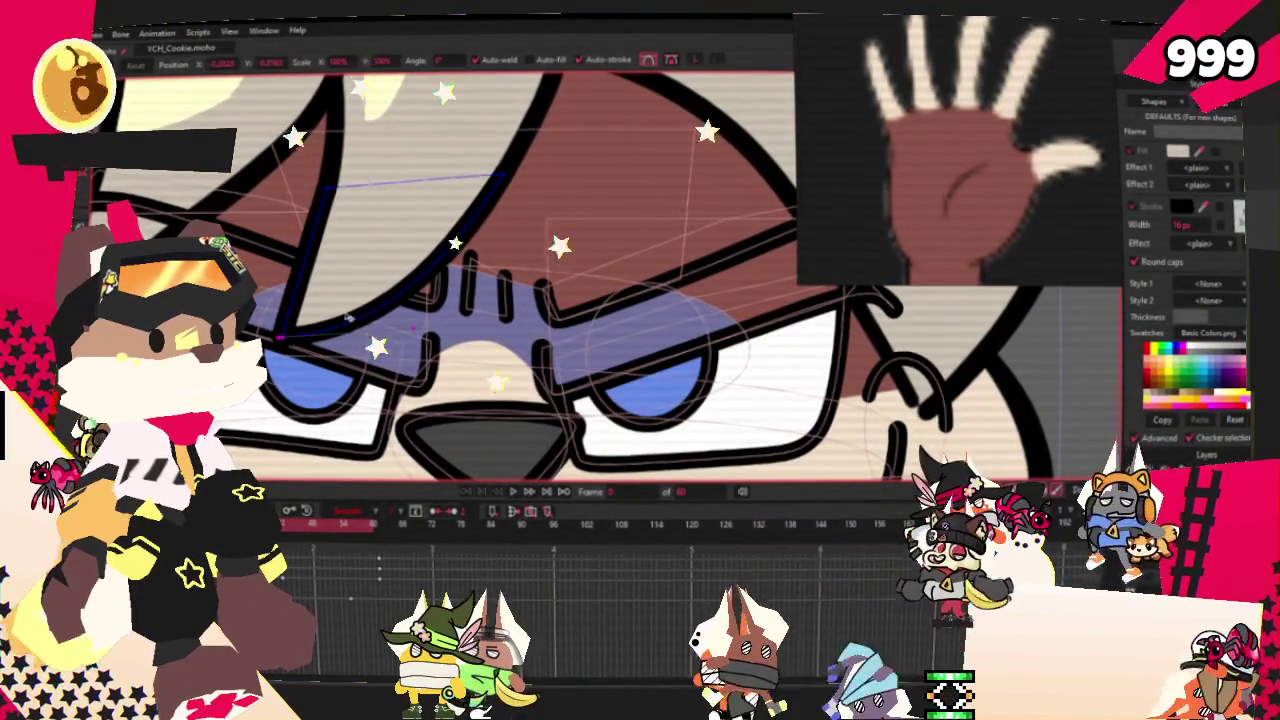
scroll(512, 463, up, 2)
scroll(512, 463, down, 2)
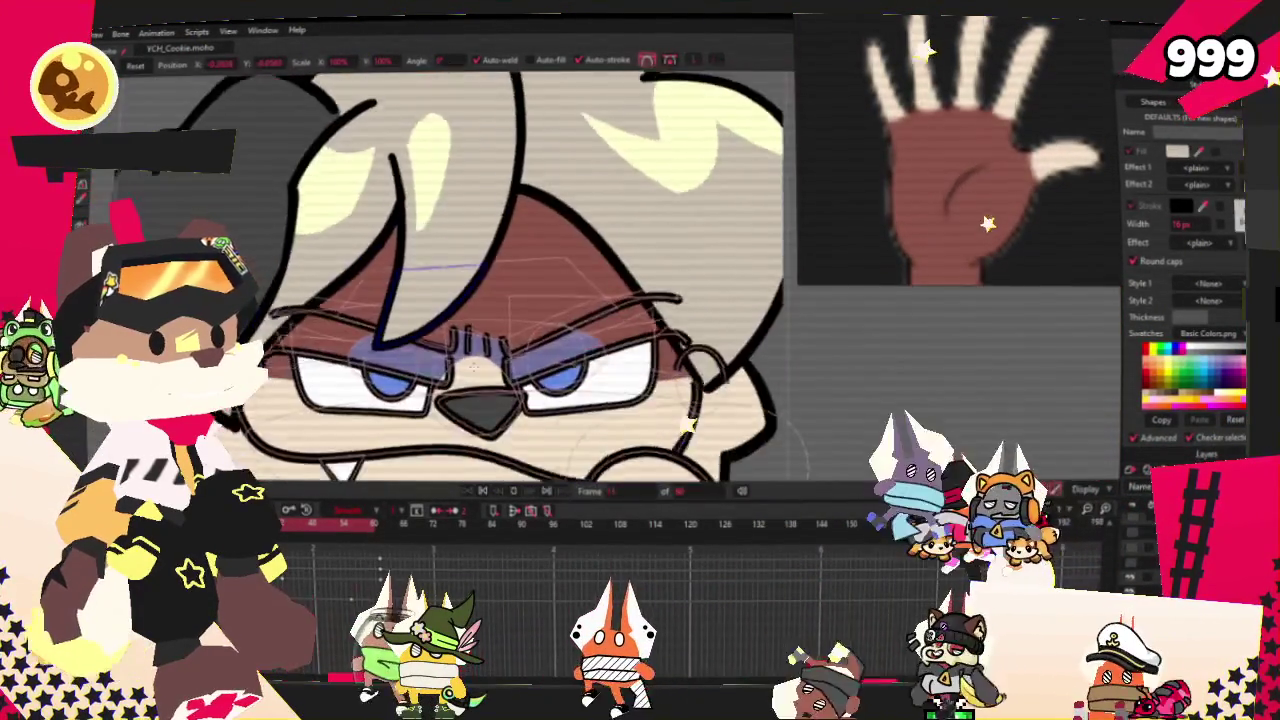
scroll(500, 420, down, 1)
scroll(478, 352, down, 2)
scroll(478, 352, up, 2)
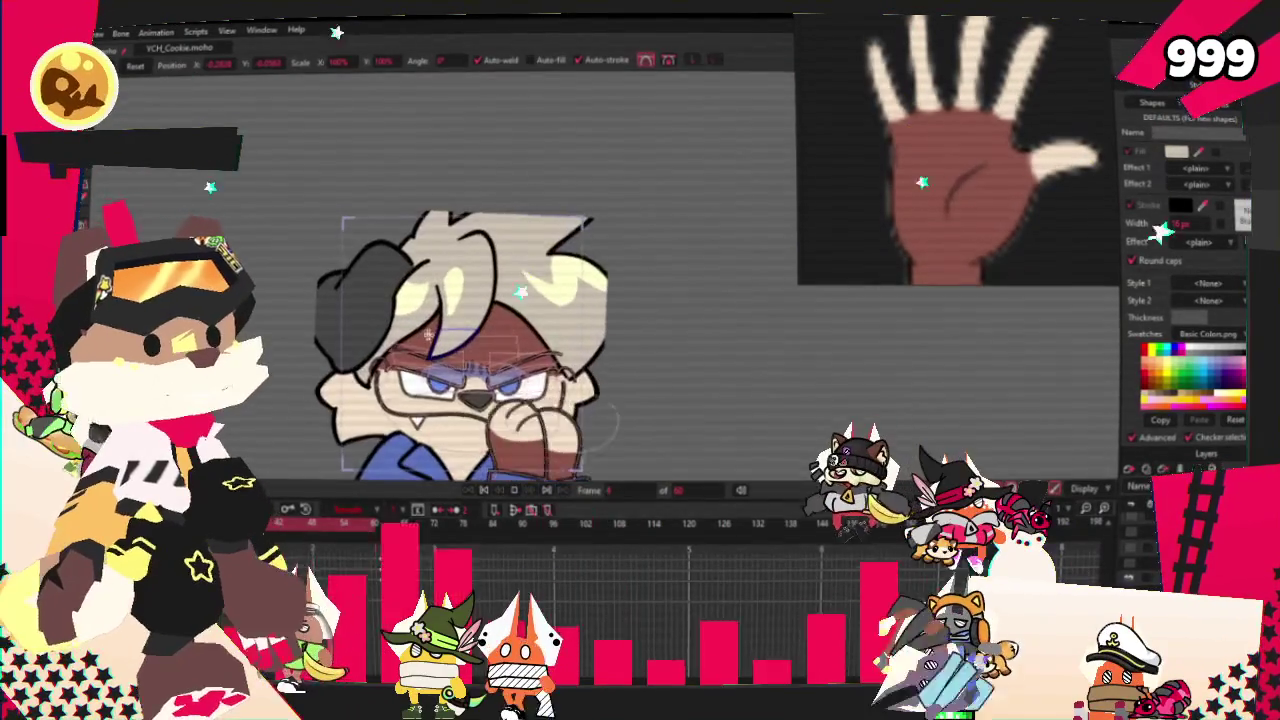
scroll(565, 342, up, 1)
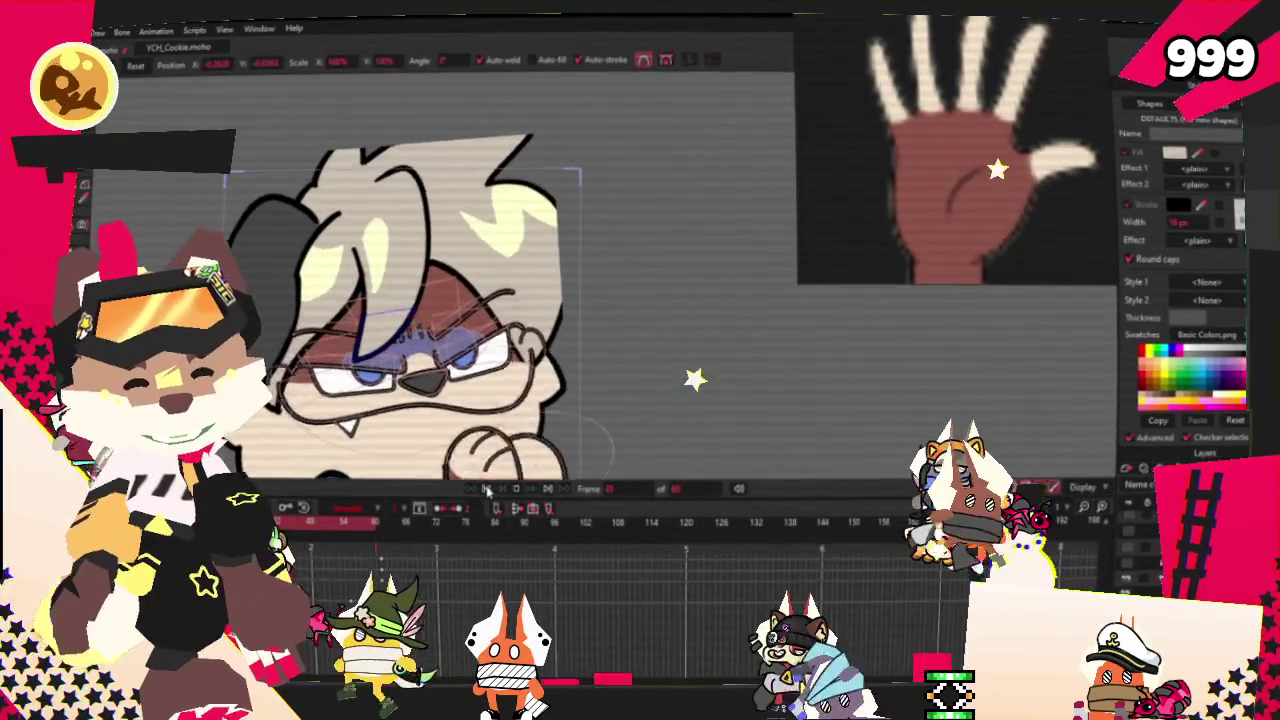
scroll(596, 304, up, 3)
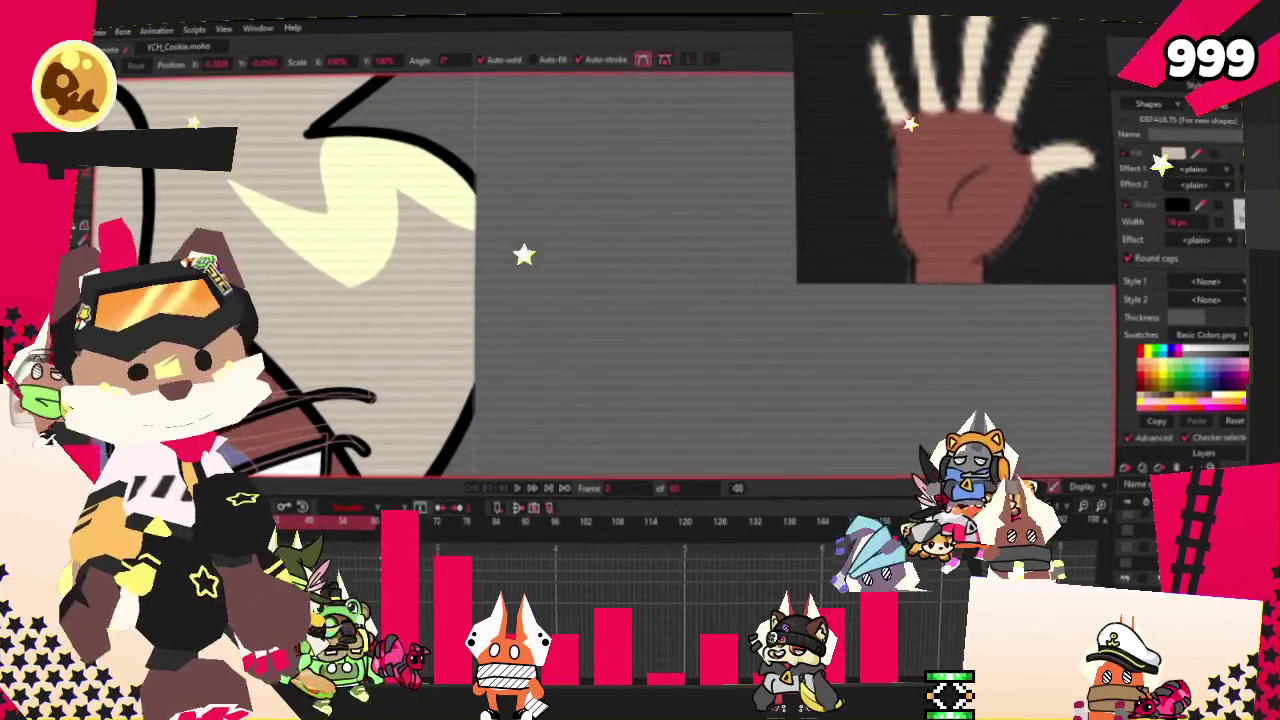
key(r)
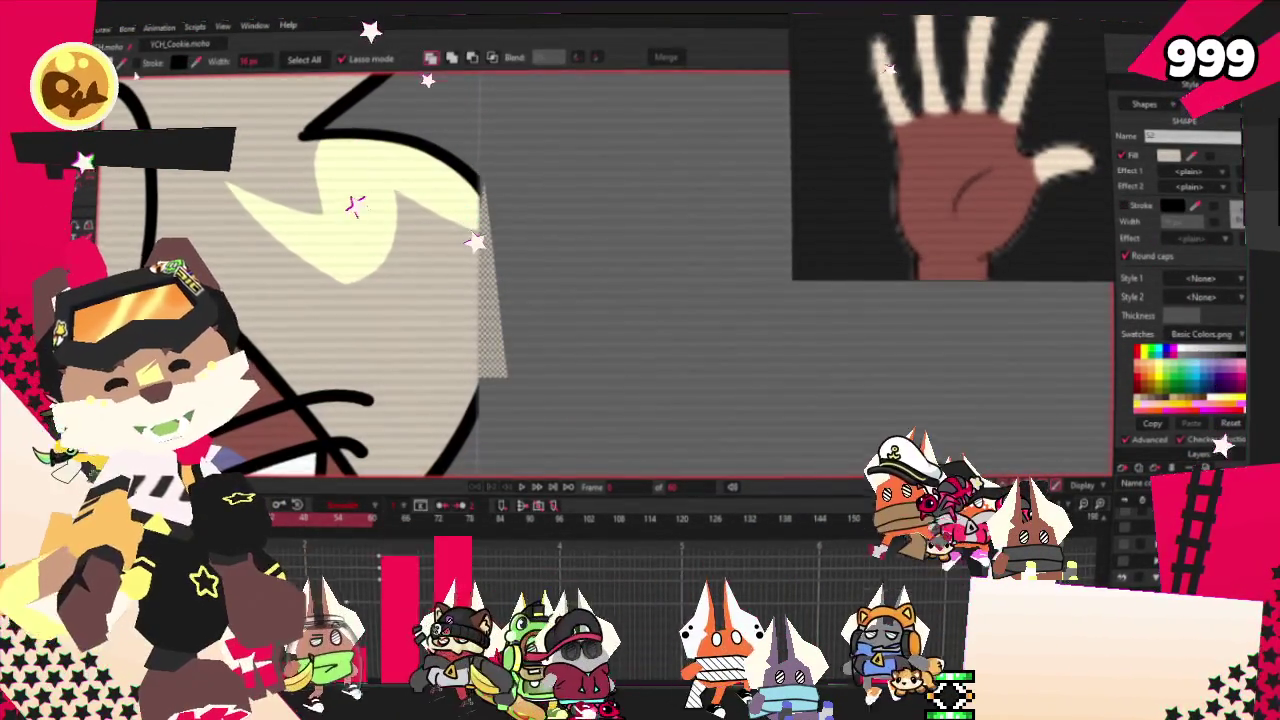
- Raise the new strand's bottom corner and smooth it into a gently curved lock
key(t)
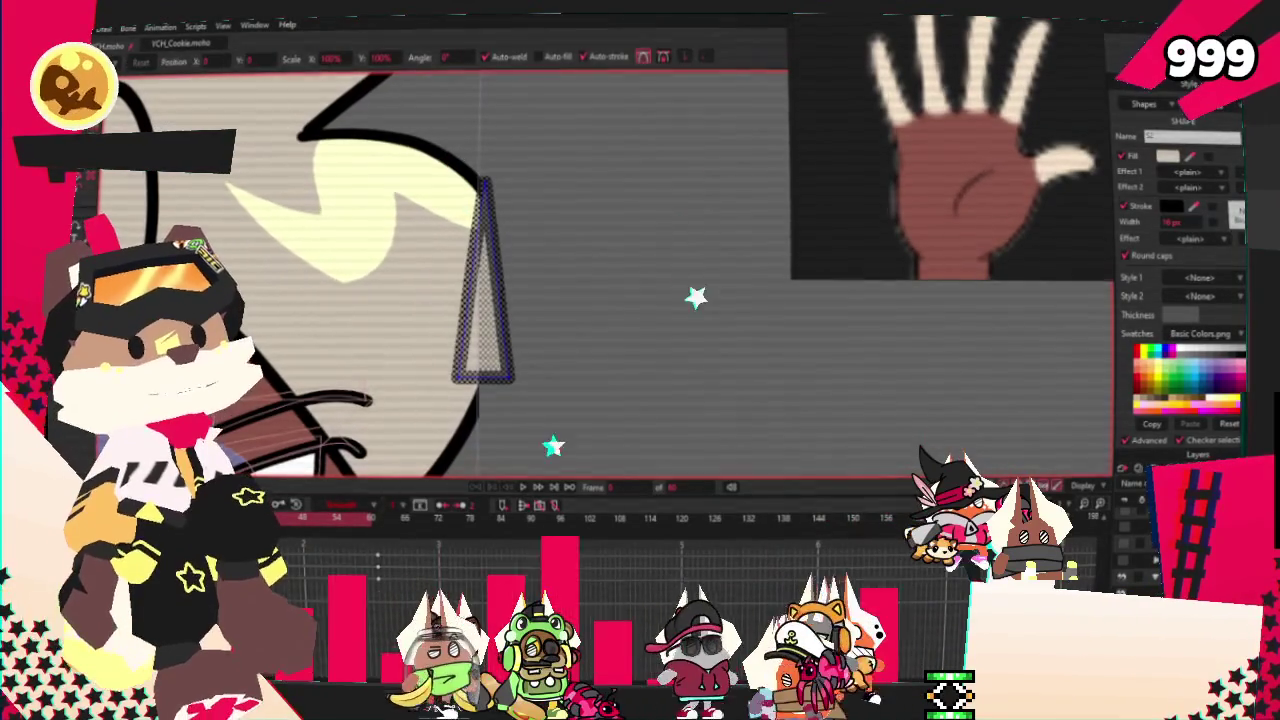
scroll(557, 363, up, 2)
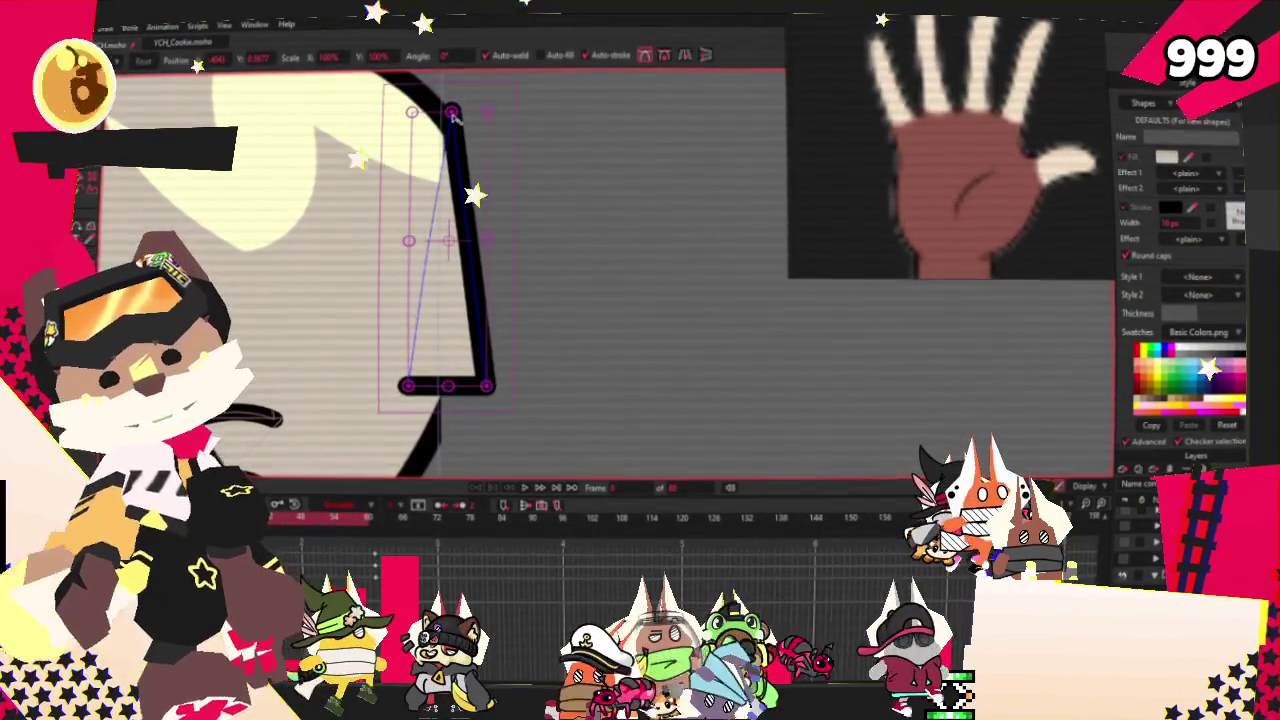
drag(487, 385, 500, 336)
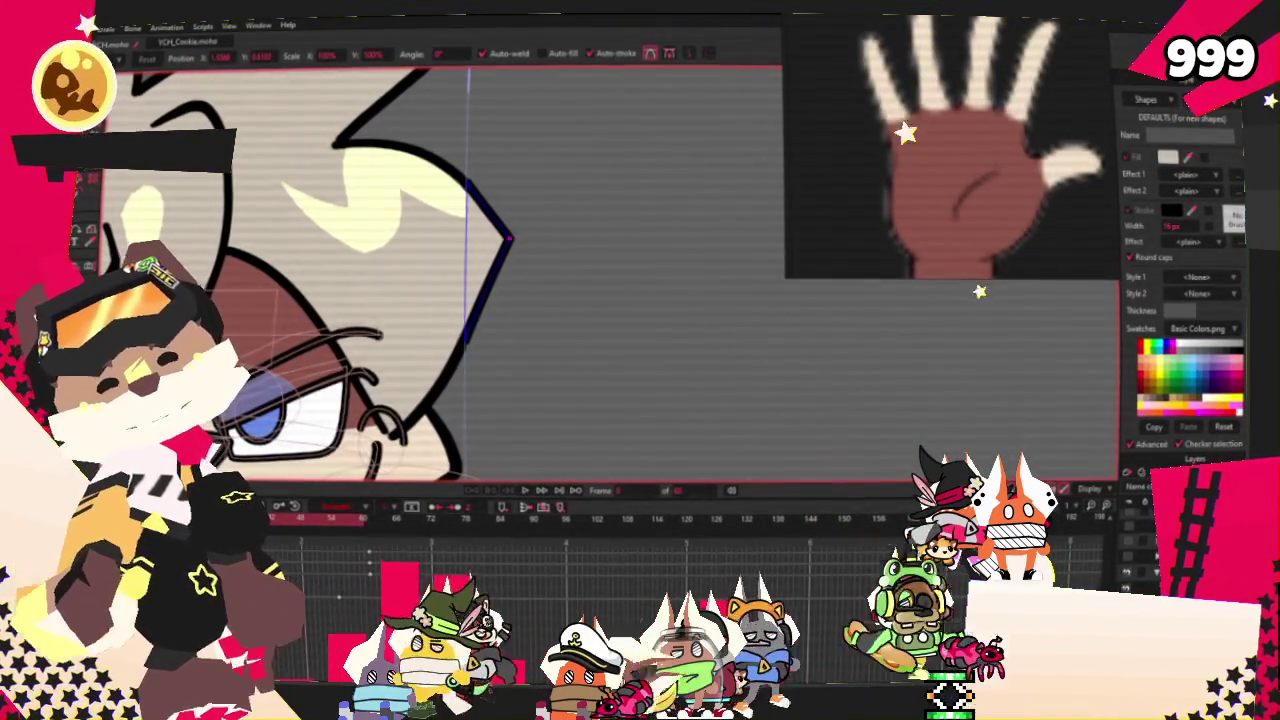
key(c)
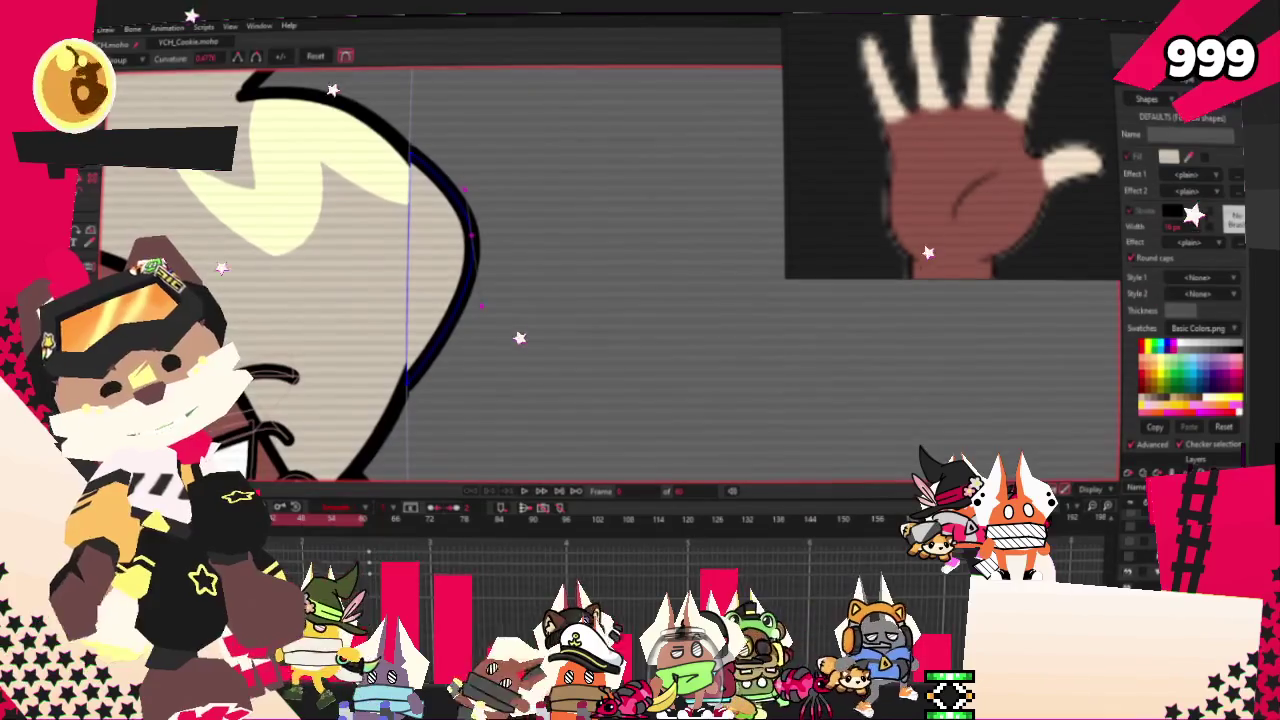
drag(425, 242, 425, 238)
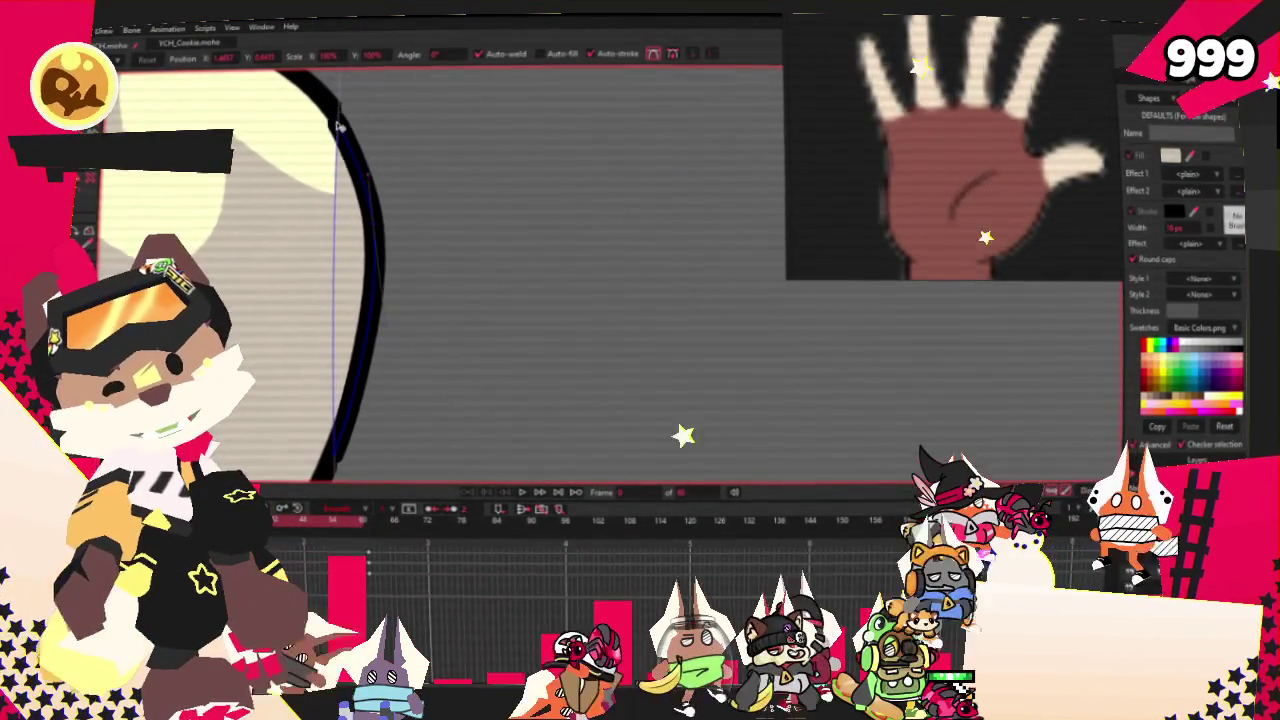
scroll(342, 118, down, 5)
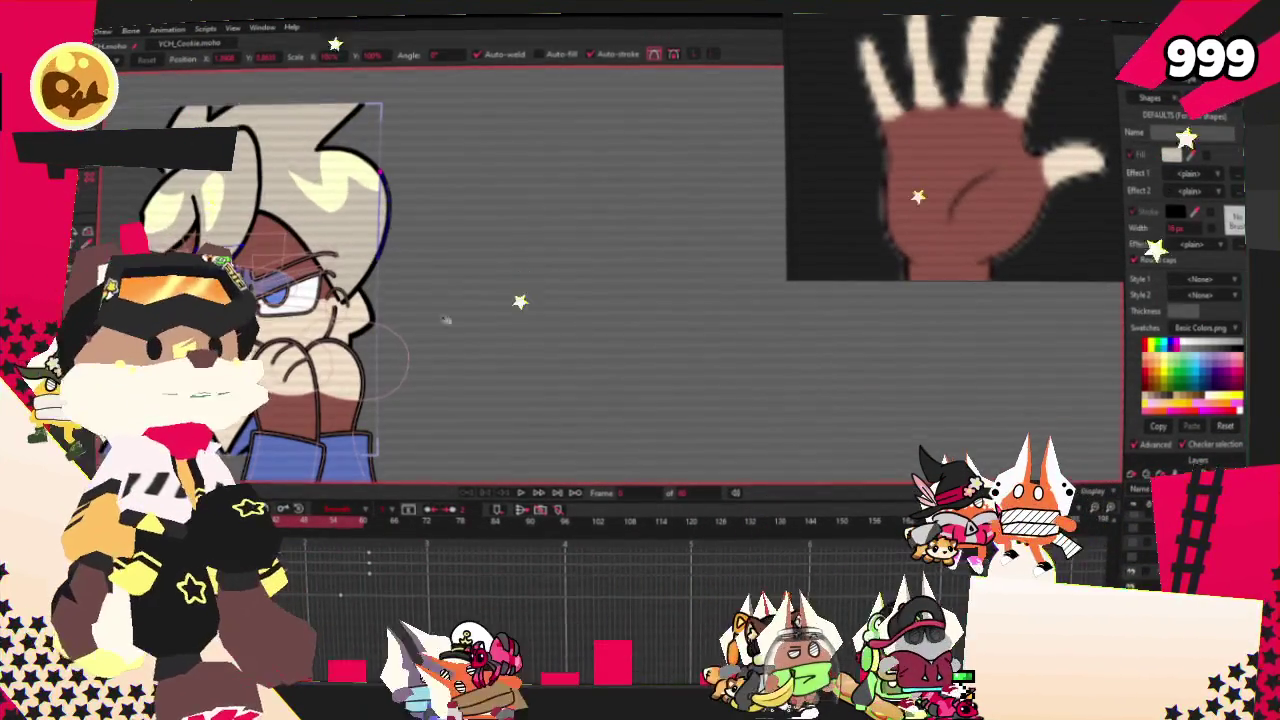
scroll(519, 497, down, 3)
scroll(503, 283, up, 3)
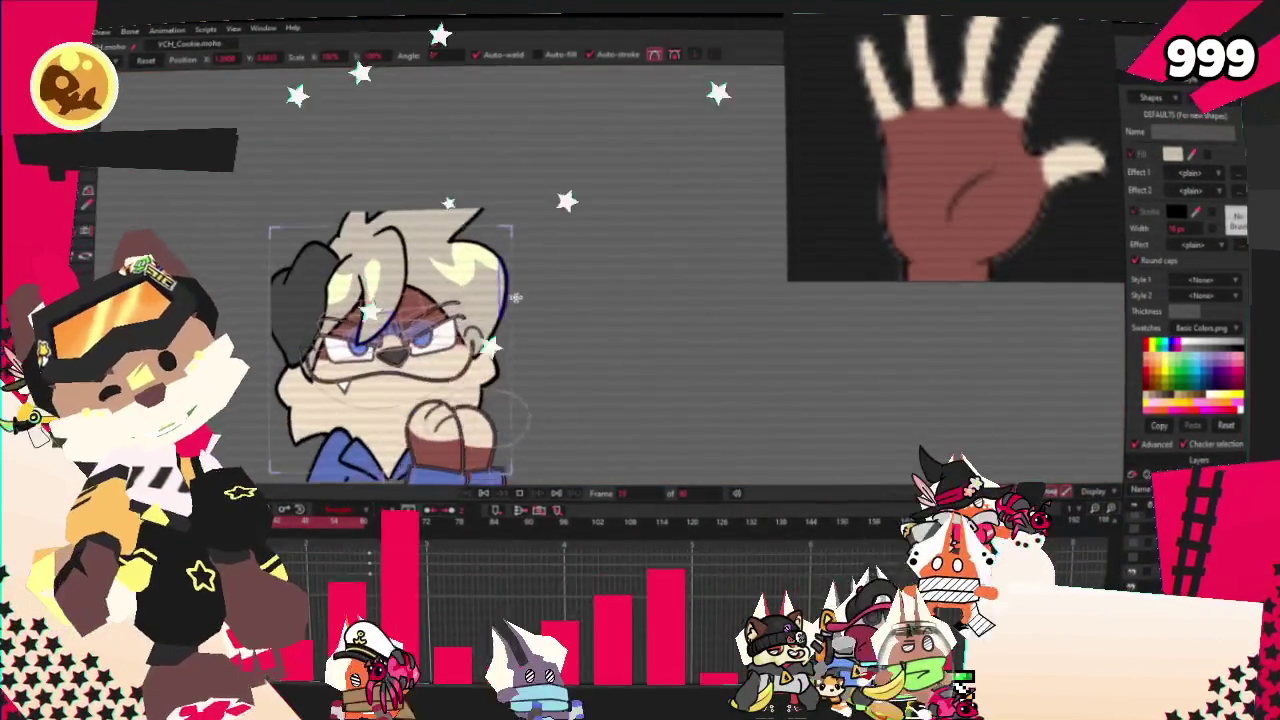
scroll(503, 283, up, 2)
scroll(503, 283, up, 2)
scroll(586, 274, down, 3)
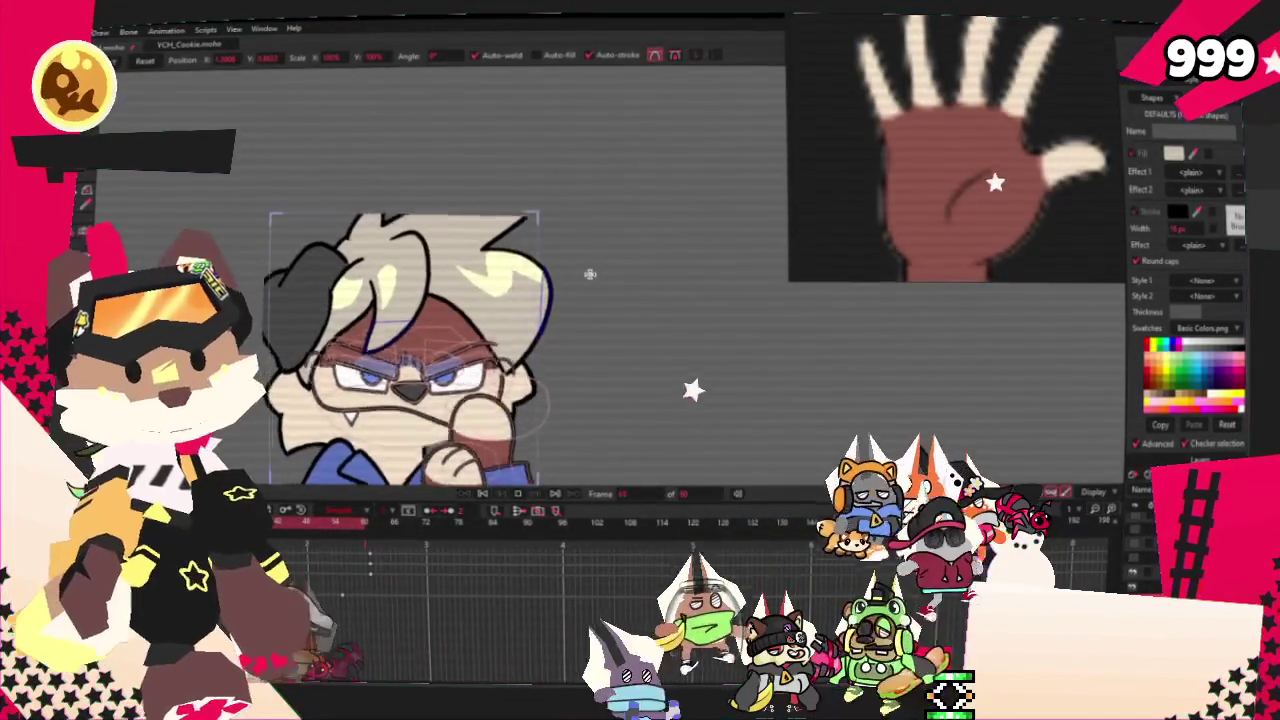
scroll(586, 274, down, 1)
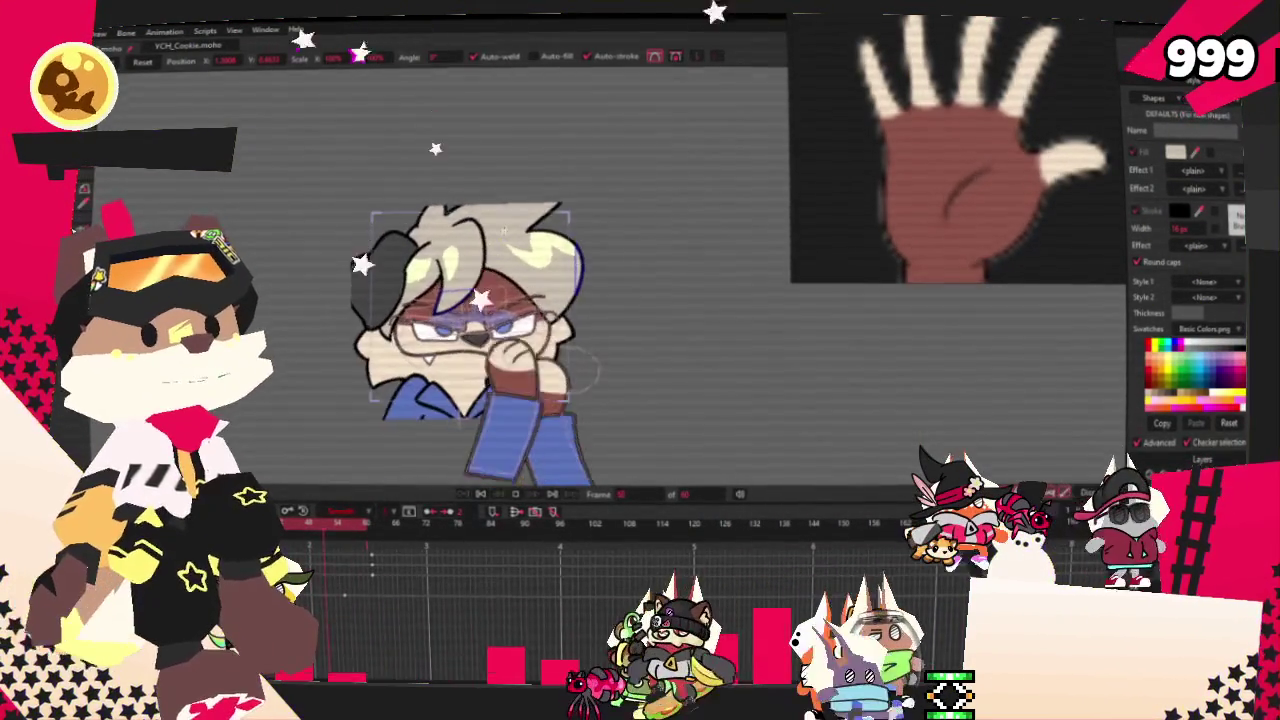
scroll(424, 310, up, 2)
scroll(424, 310, down, 2)
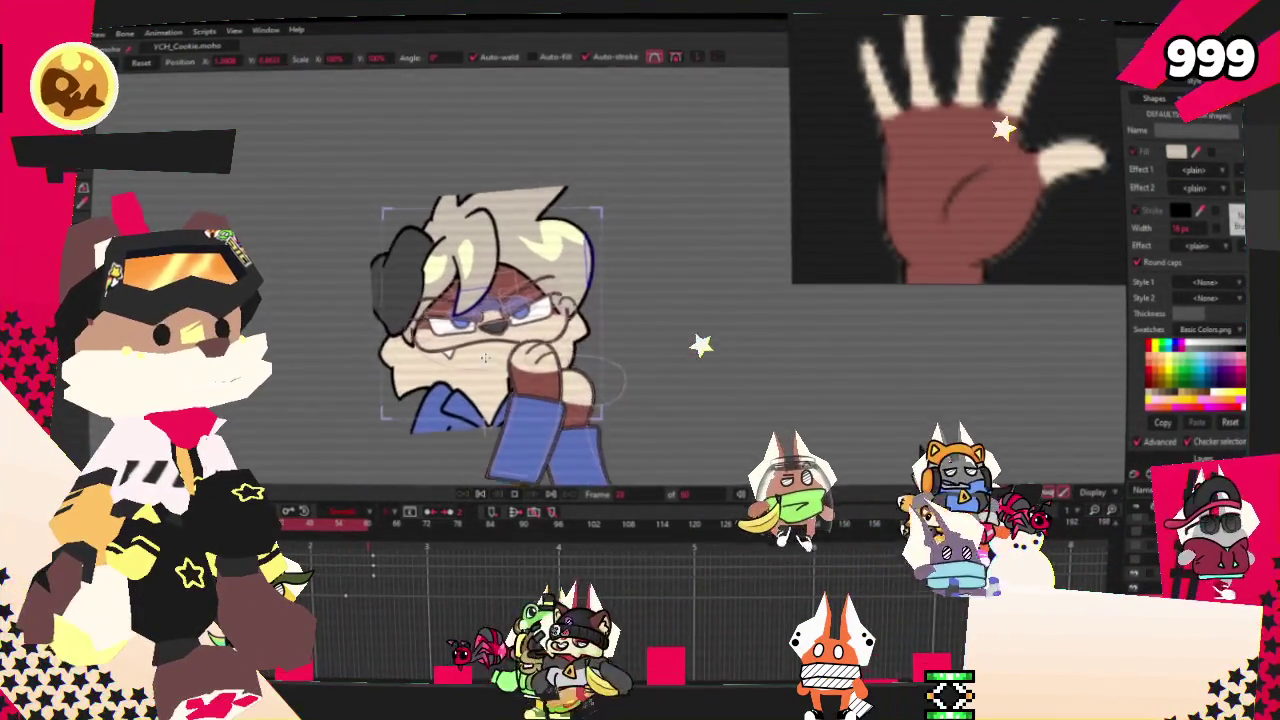
scroll(424, 310, up, 2)
scroll(500, 300, up, 1)
scroll(500, 300, up, 1)
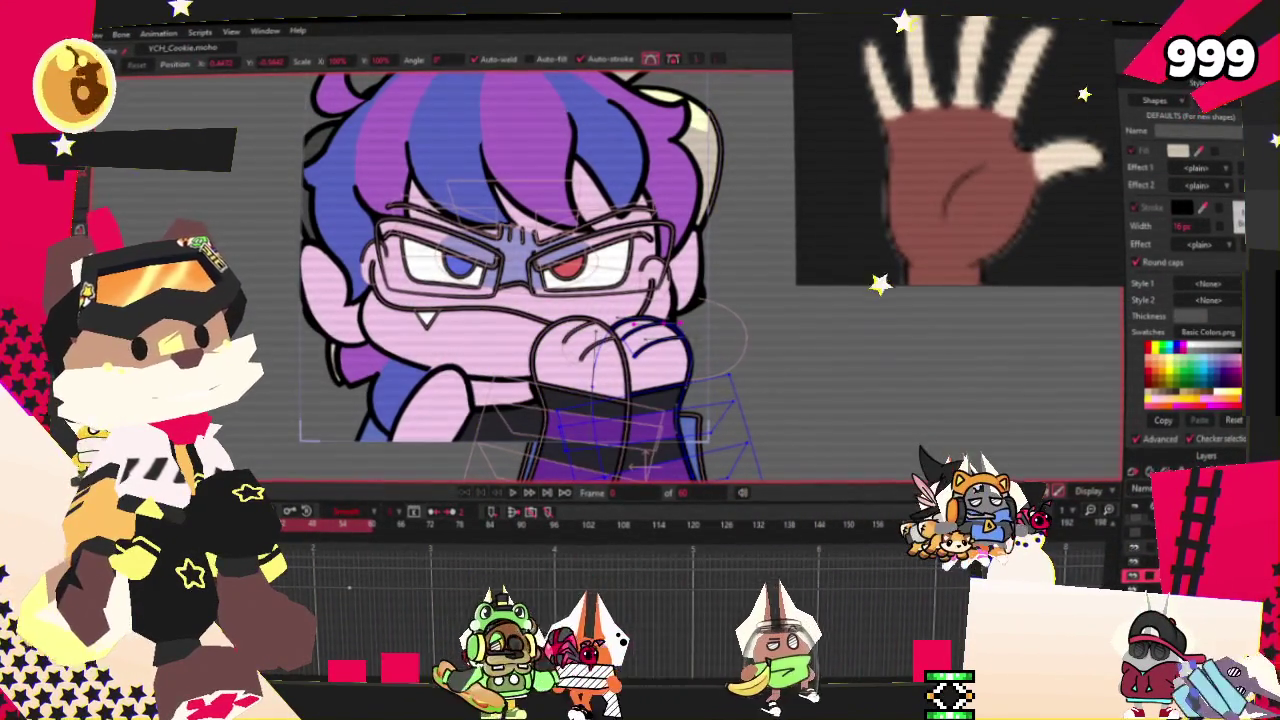
key(u)
scroll(817, 393, up, 3)
click(817, 393)
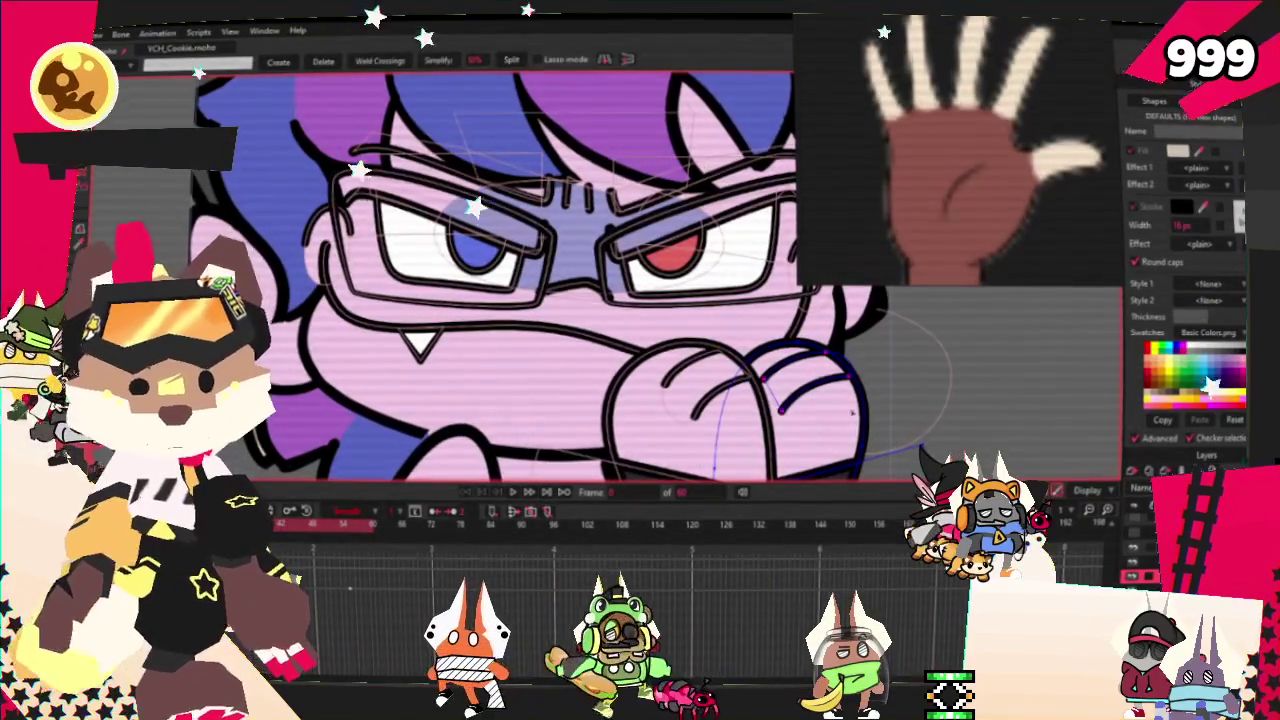
click(1135, 548)
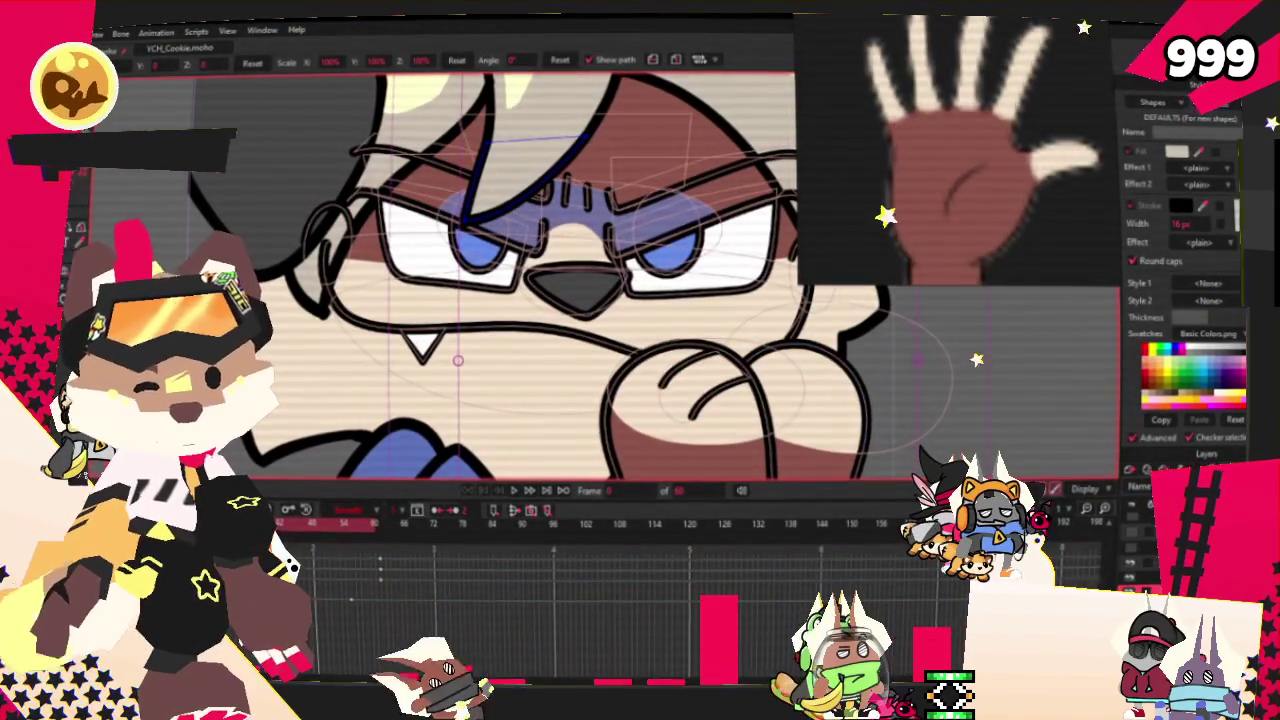
drag(740, 340, 870, 420)
key(t)
scroll(513, 325, down, 5)
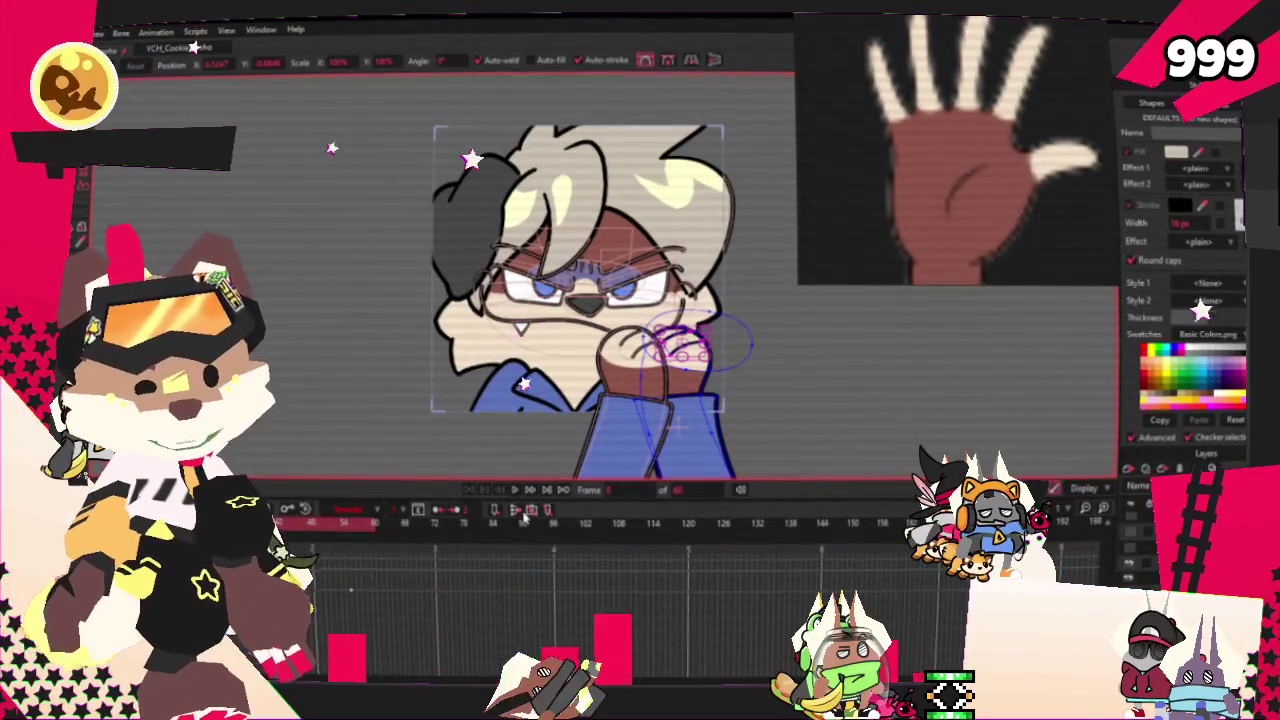
key(alt+f)
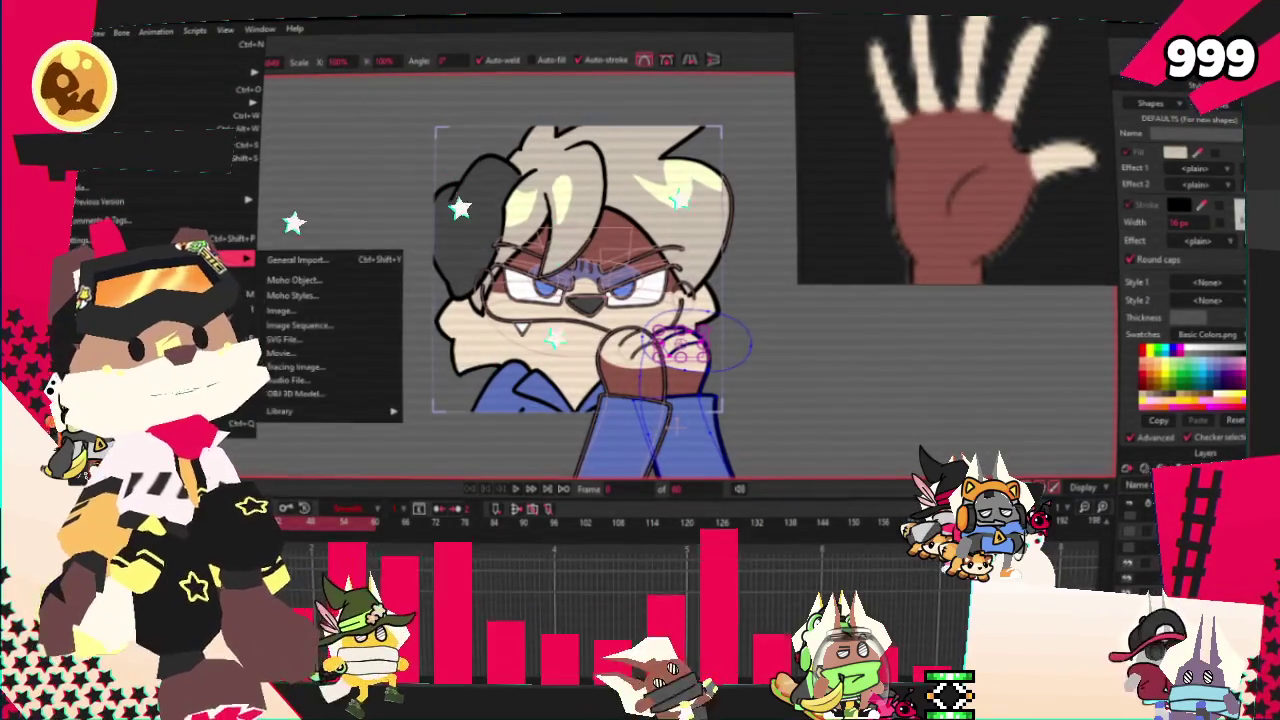
click(320, 290)
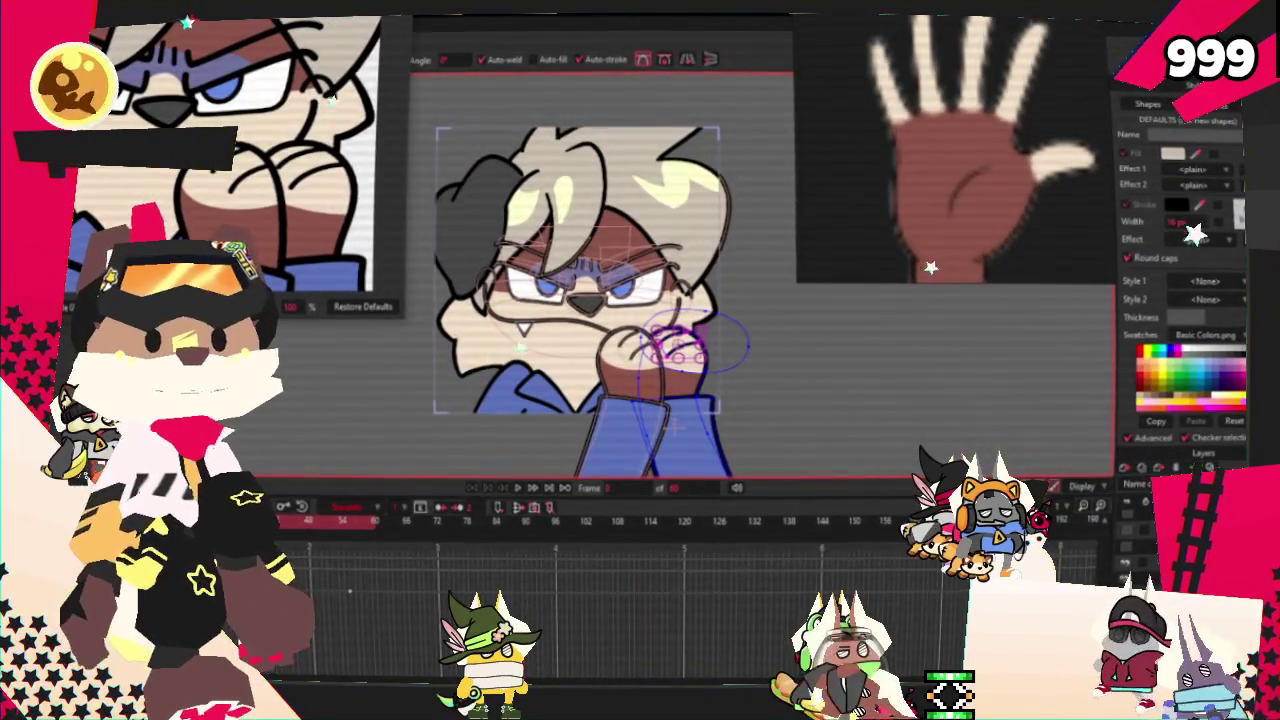
key(Escape)
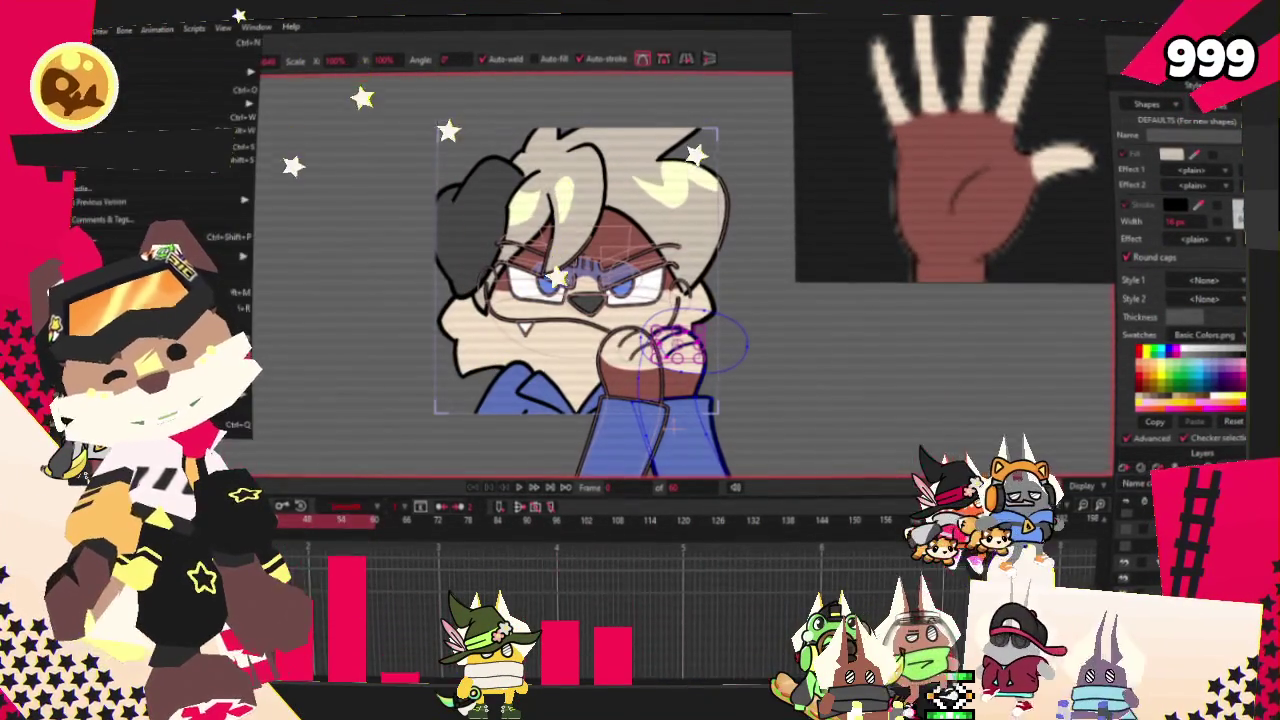